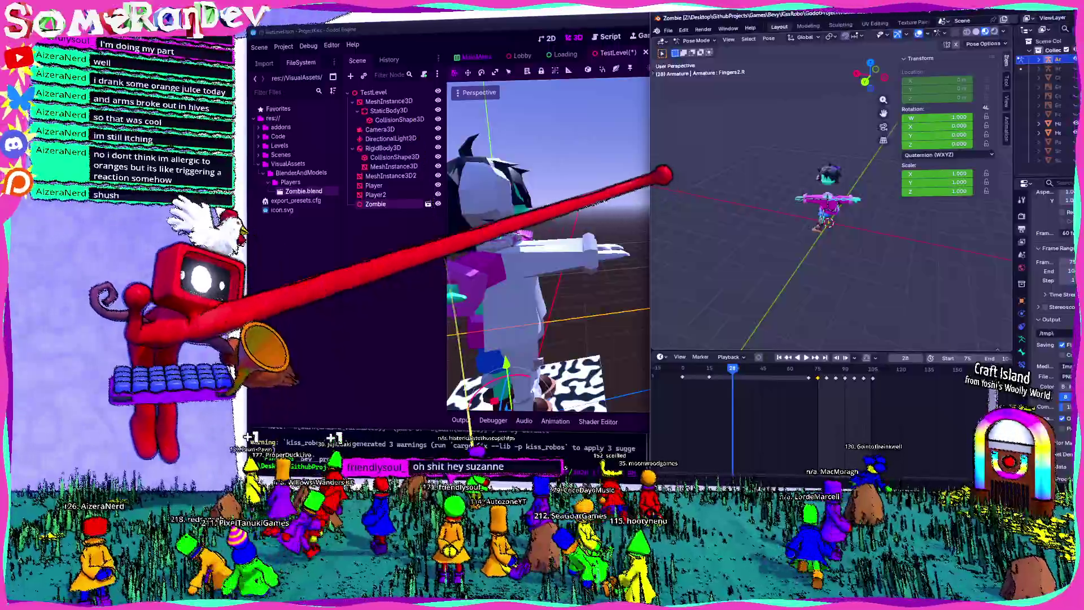
In Blender, leave Pose Mode, delete the Suzanne head, and switch back to Godot for reimport
{"action": "key", "text": "super+Up"}
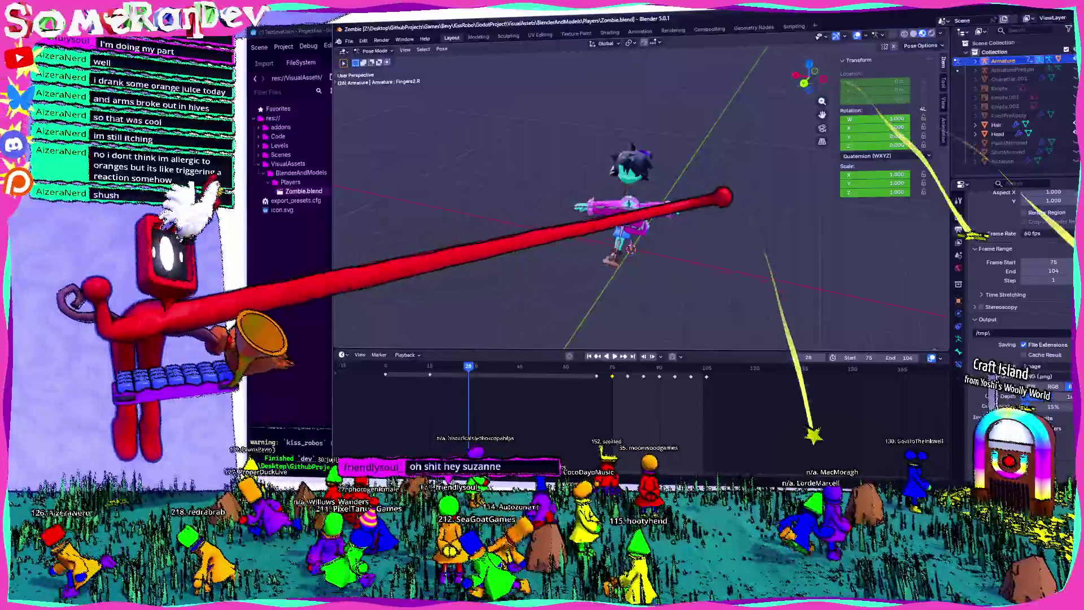
{"action": "scroll", "coordinate": [641, 204], "scroll_direction": "down", "scroll_amount": 4}
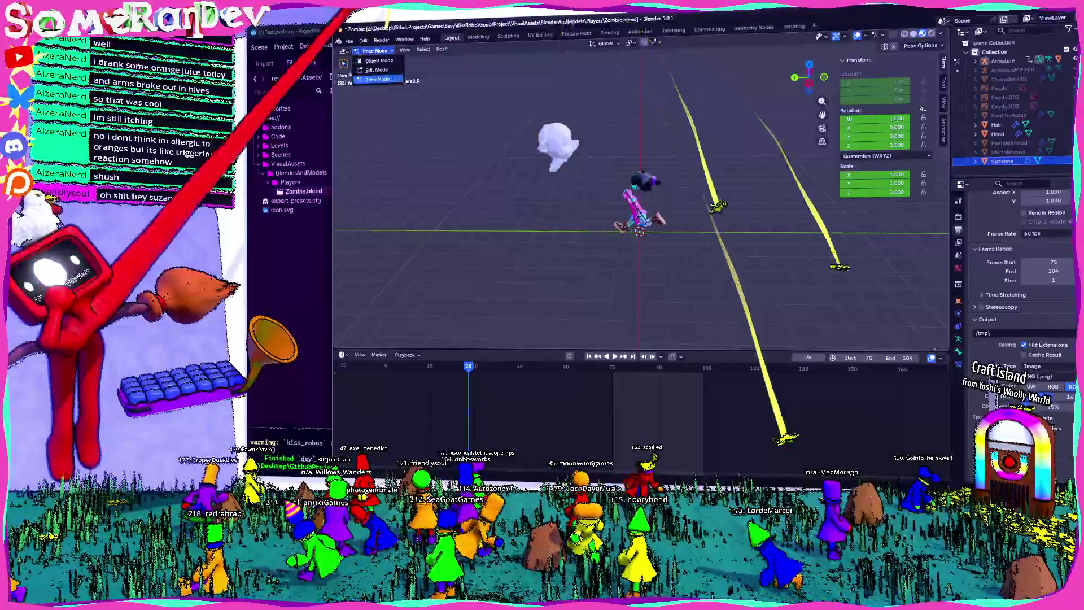
{"action": "key", "text": "ctrl+Tab"}
{"action": "key", "text": "Delete"}
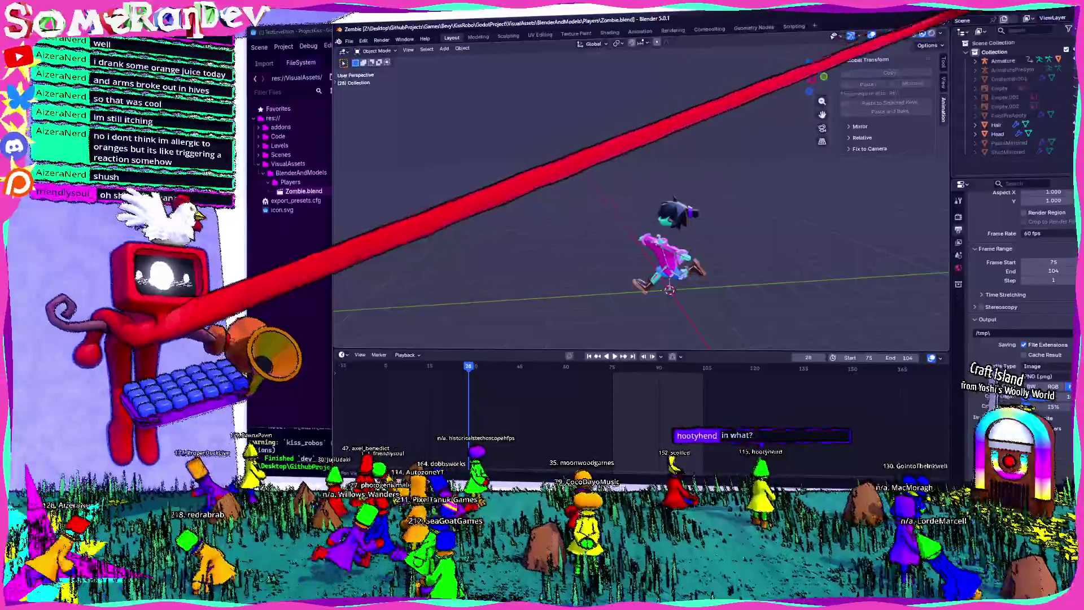
{"action": "key", "text": "alt+Tab"}
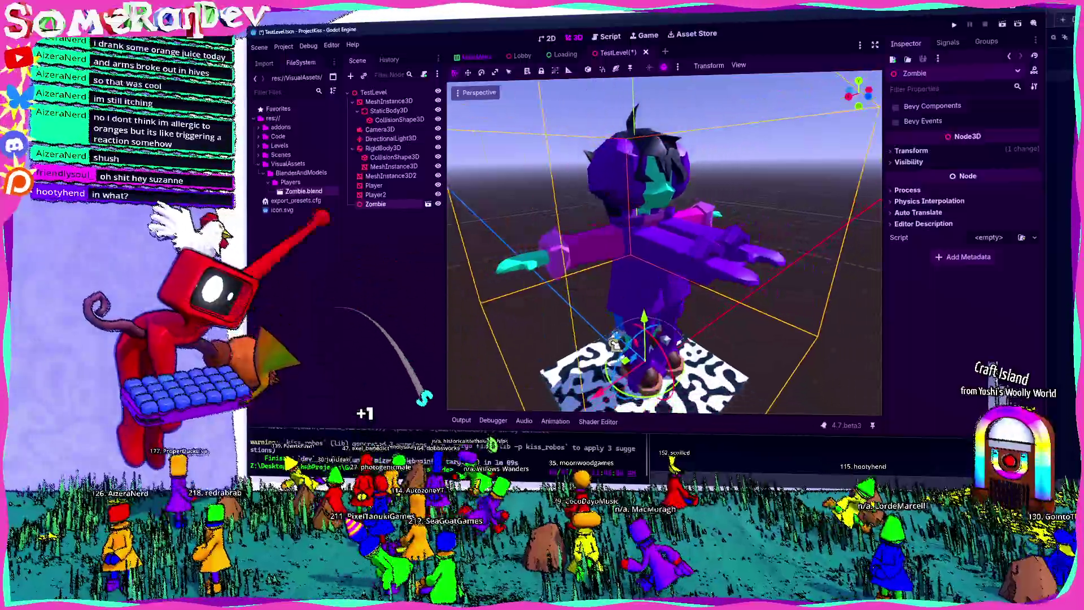
Open Zombie.blend's Advanced Import Settings and turn on Skip Import for Empty_001
{"action": "double_click", "coordinate": [303, 191]}
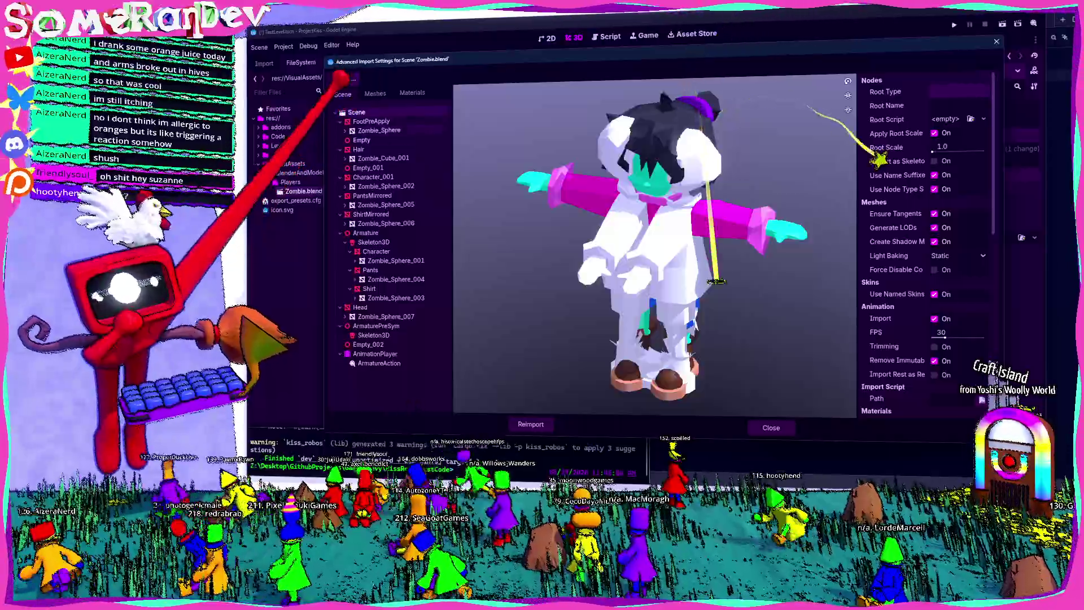
{"action": "left_click", "coordinate": [371, 121]}
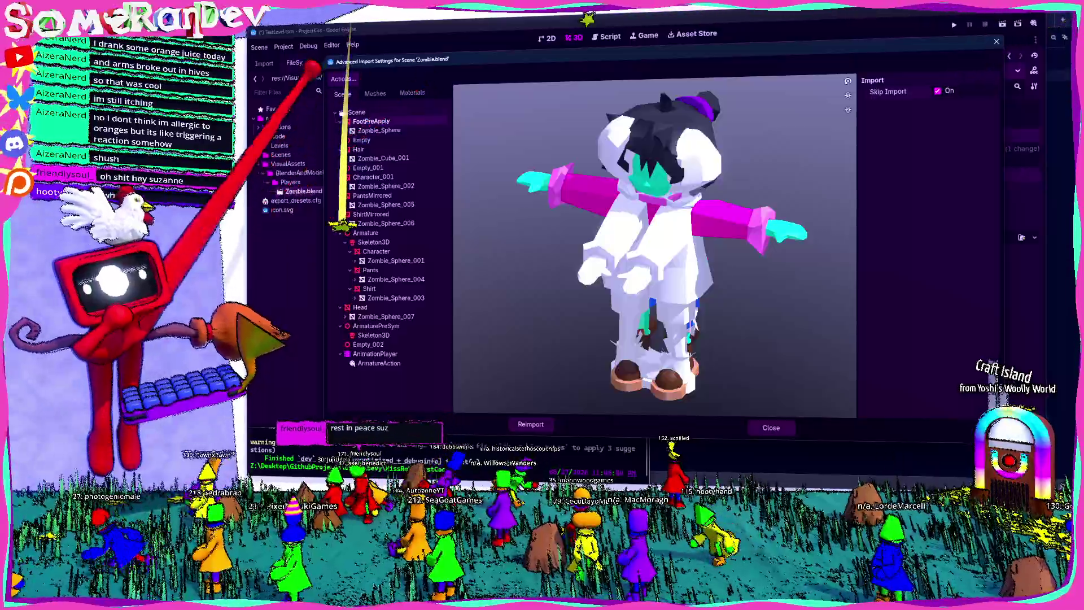
{"action": "left_click", "coordinate": [340, 121]}
{"action": "left_click", "coordinate": [359, 140]}
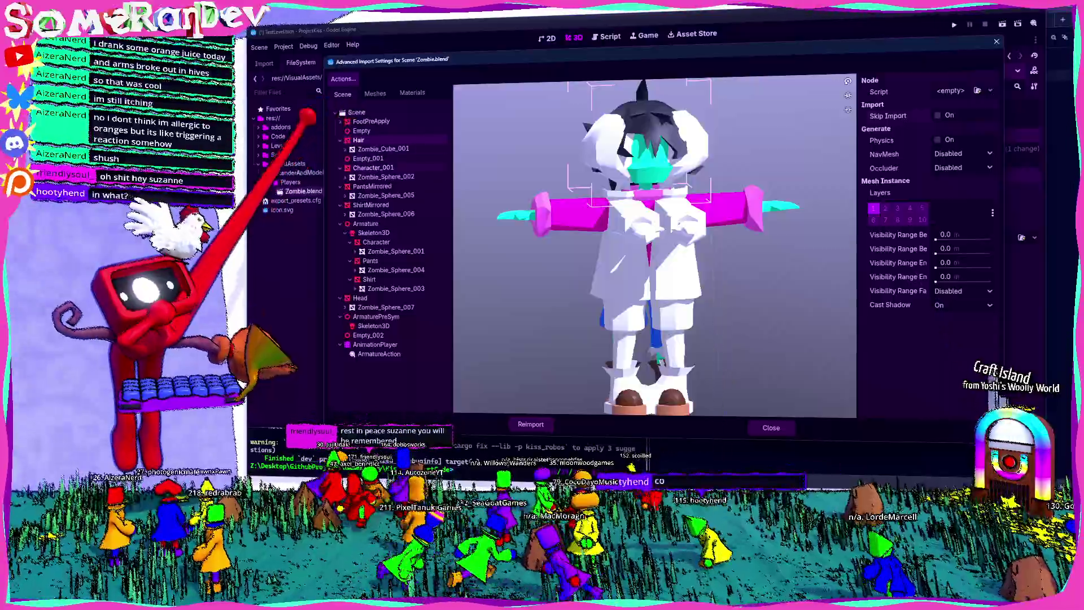
{"action": "key", "text": "Left"}
{"action": "key", "text": "Down"}
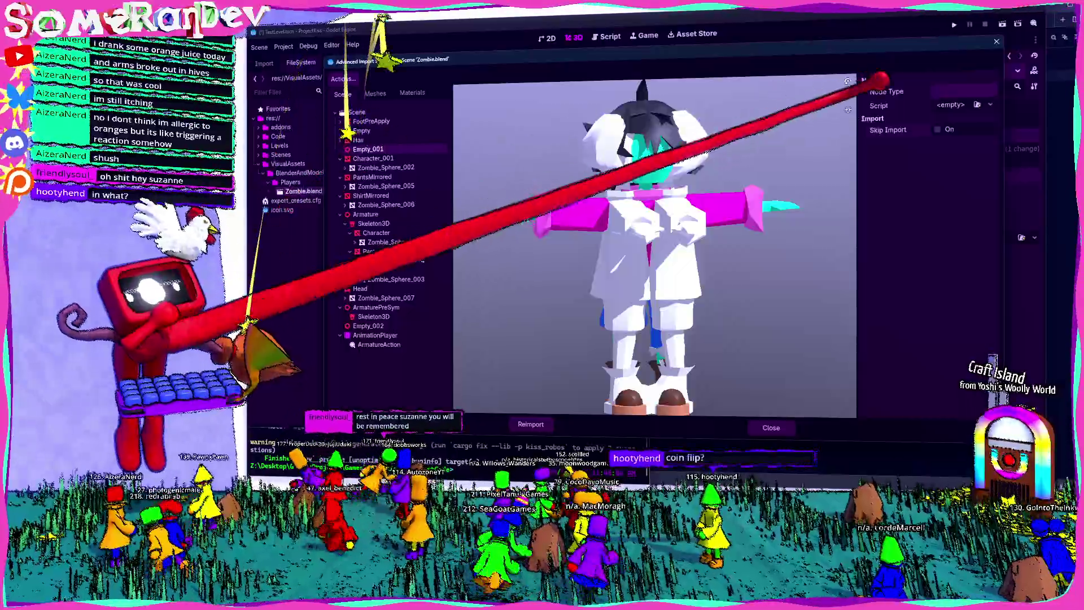
{"action": "left_click", "coordinate": [938, 130]}
Inspect the Empty, Character_001 and PantsMirrored nodes while orbiting the import preview
{"action": "key", "text": "Up"}
{"action": "key", "text": "Up"}
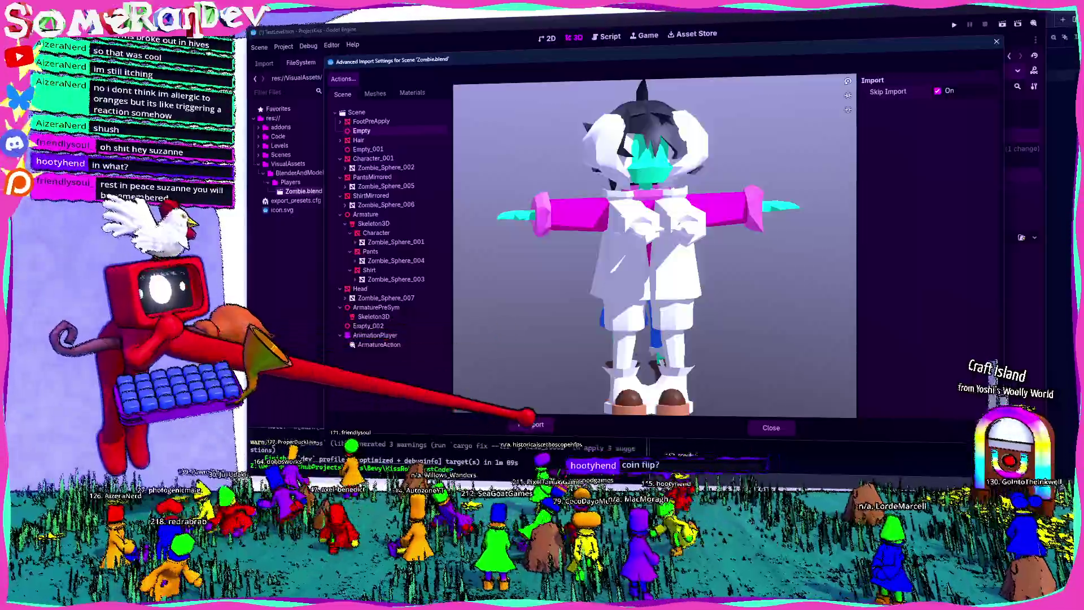
{"action": "left_click", "coordinate": [340, 158]}
{"action": "left_click", "coordinate": [373, 158]}
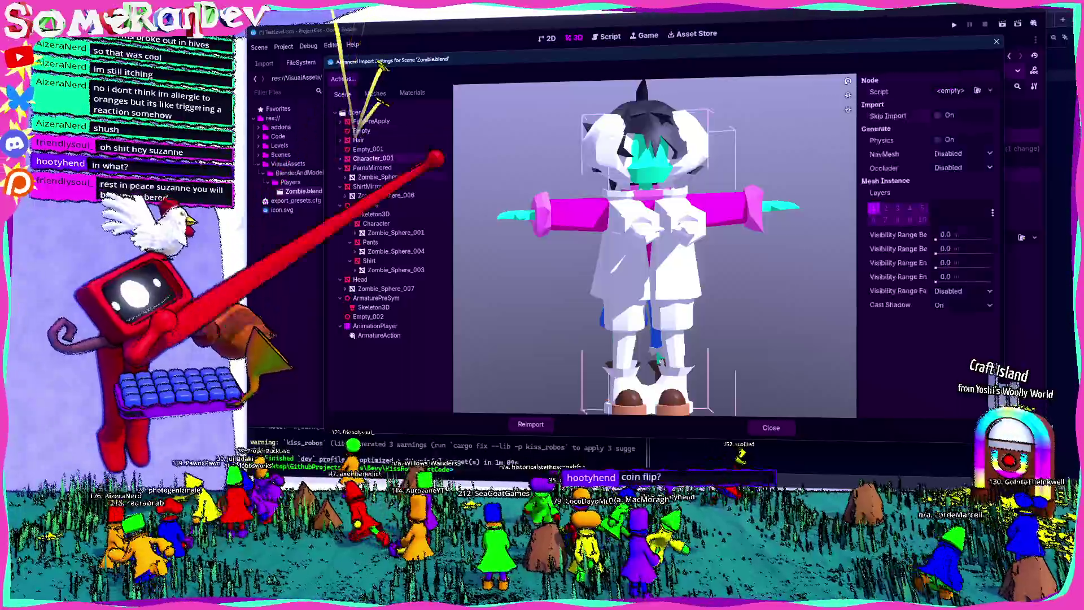
{"action": "mouse_move", "coordinate": [726, 310]}
{"action": "left_mouse_down"}
{"action": "mouse_move", "coordinate": [750, 315]}
{"action": "mouse_move", "coordinate": [718, 257]}
{"action": "left_mouse_up"}
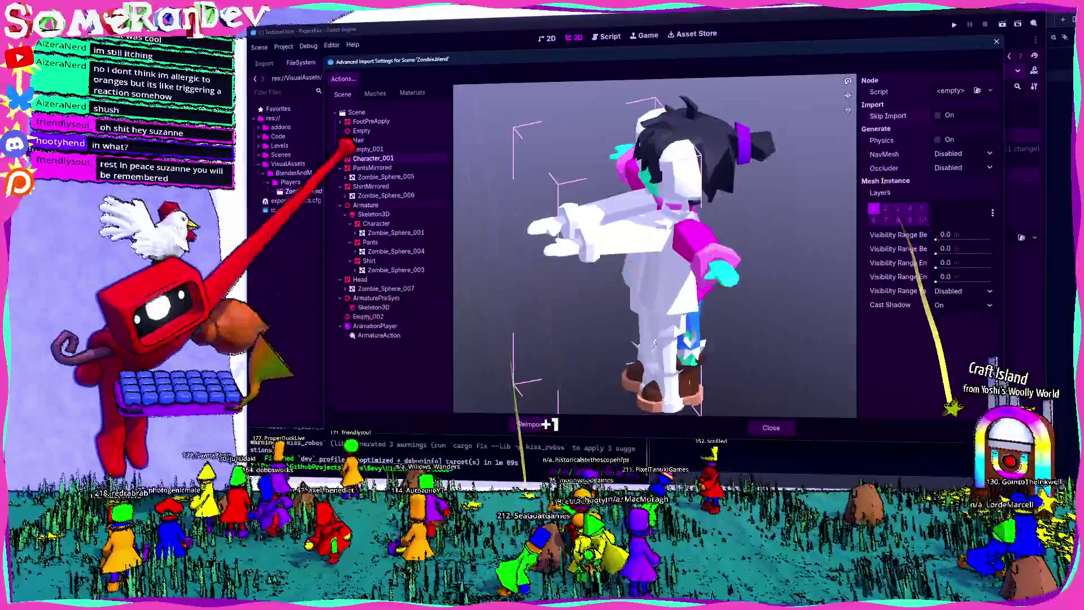
{"action": "left_click_drag", "start_coordinate": [521, 230], "coordinate": [376, 165]}
{"action": "key", "text": "Down"}
{"action": "left_click", "coordinate": [341, 168]}
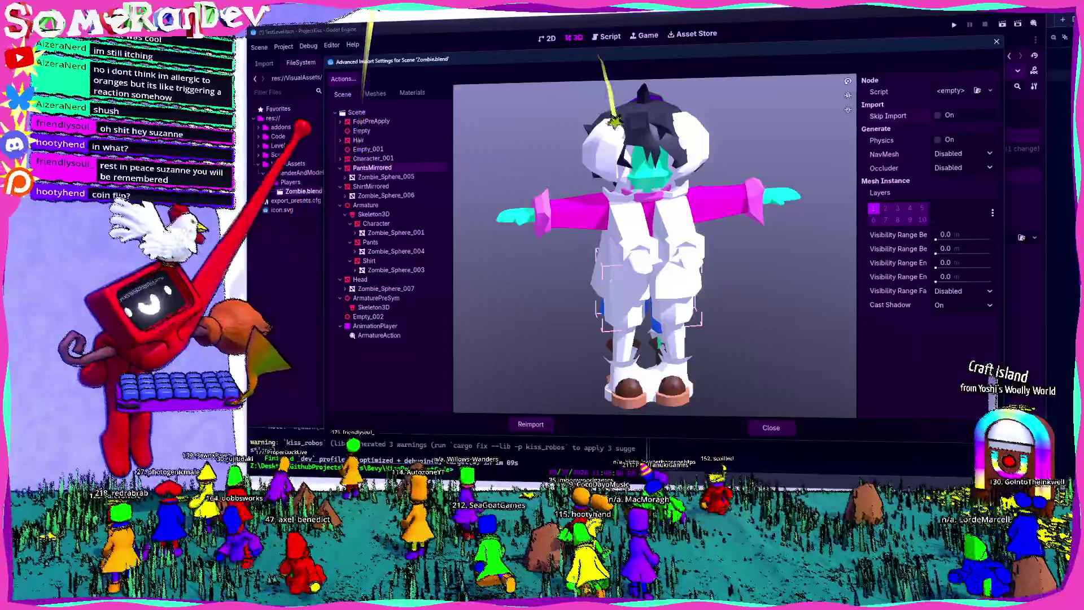
{"action": "mouse_move", "coordinate": [665, 291]}
{"action": "left_mouse_down"}
{"action": "mouse_move", "coordinate": [593, 225]}
{"action": "mouse_move", "coordinate": [644, 255]}
{"action": "mouse_move", "coordinate": [565, 243]}
{"action": "left_mouse_up"}
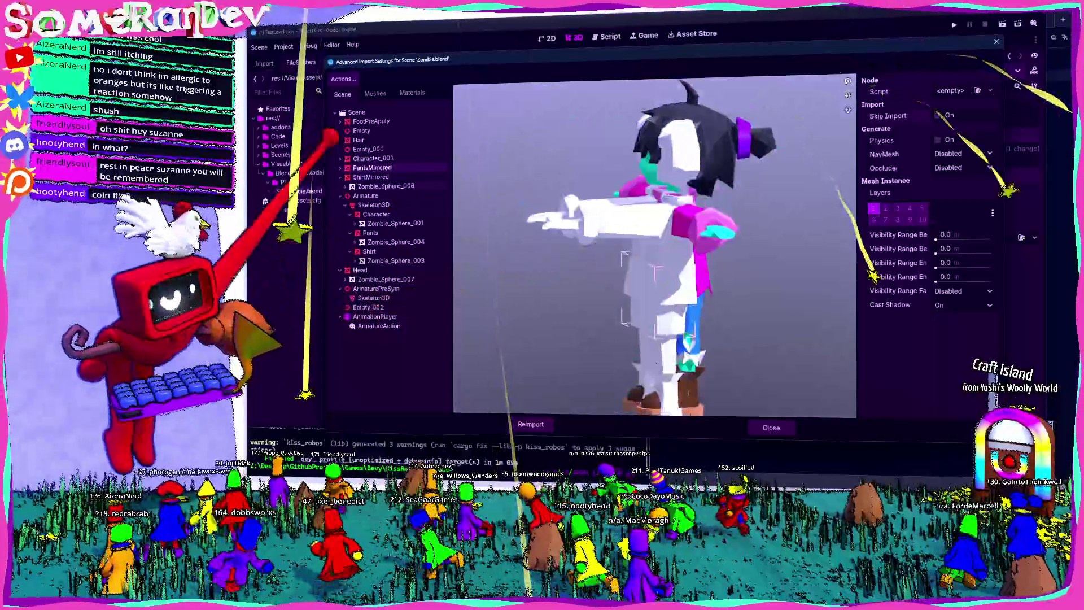
{"action": "left_click", "coordinate": [340, 195]}
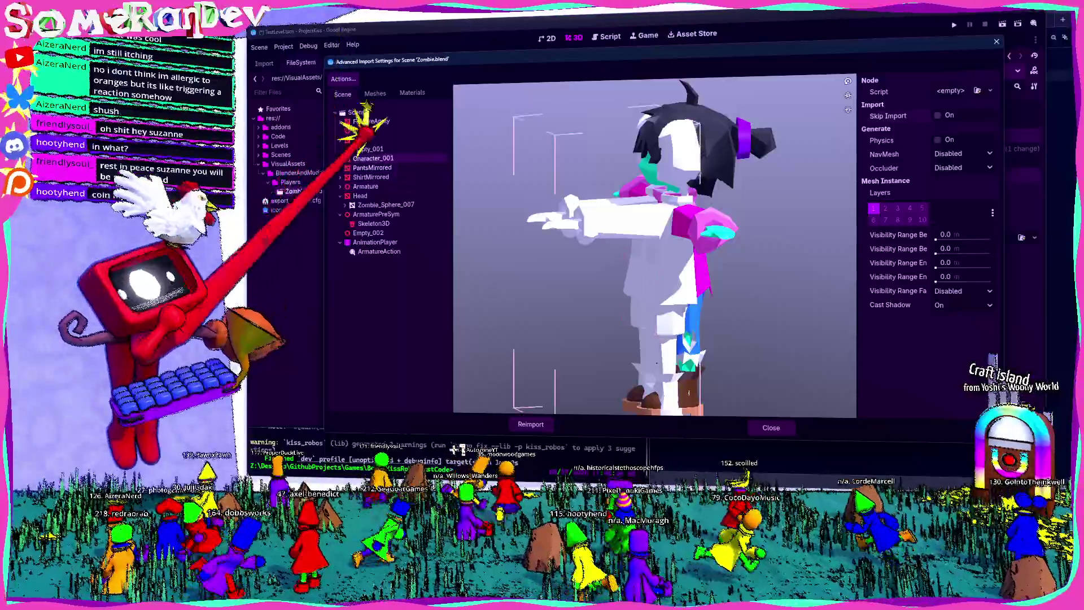
Turn on Skip Import for another node, ArmaturePreSym and Empty_002
{"action": "left_click", "coordinate": [937, 116]}
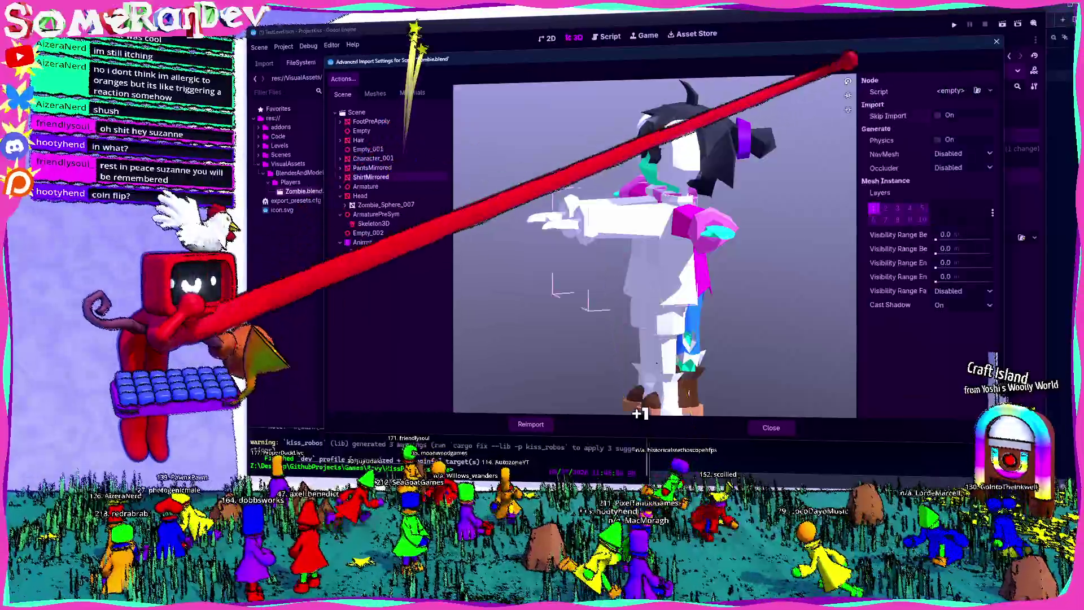
{"action": "left_click", "coordinate": [361, 196]}
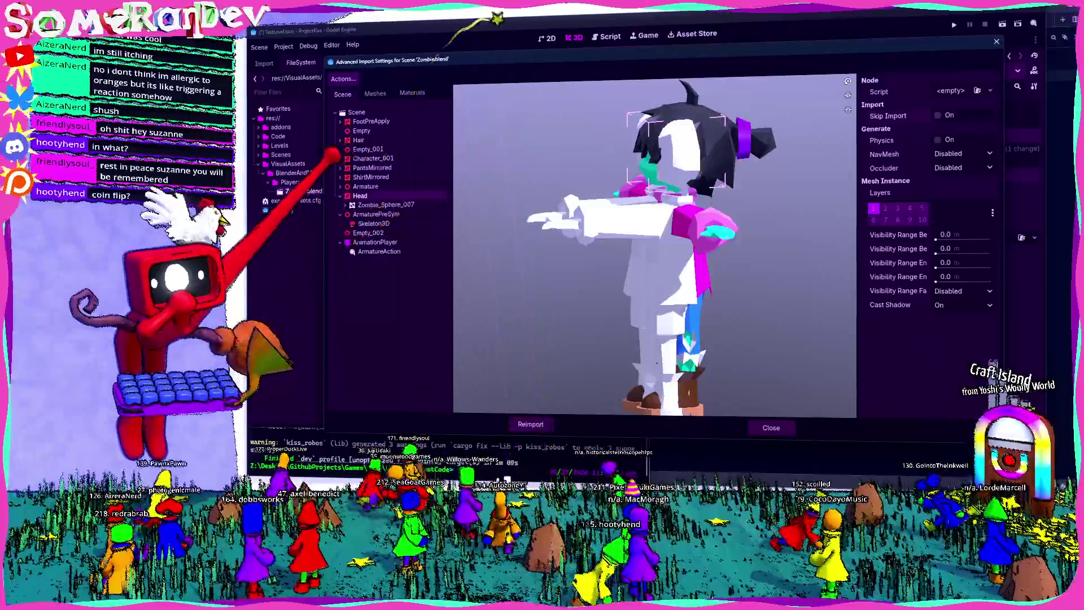
{"action": "left_click", "coordinate": [340, 195]}
{"action": "left_click", "coordinate": [376, 204]}
{"action": "left_click_drag", "start_coordinate": [497, 210], "coordinate": [666, 230]}
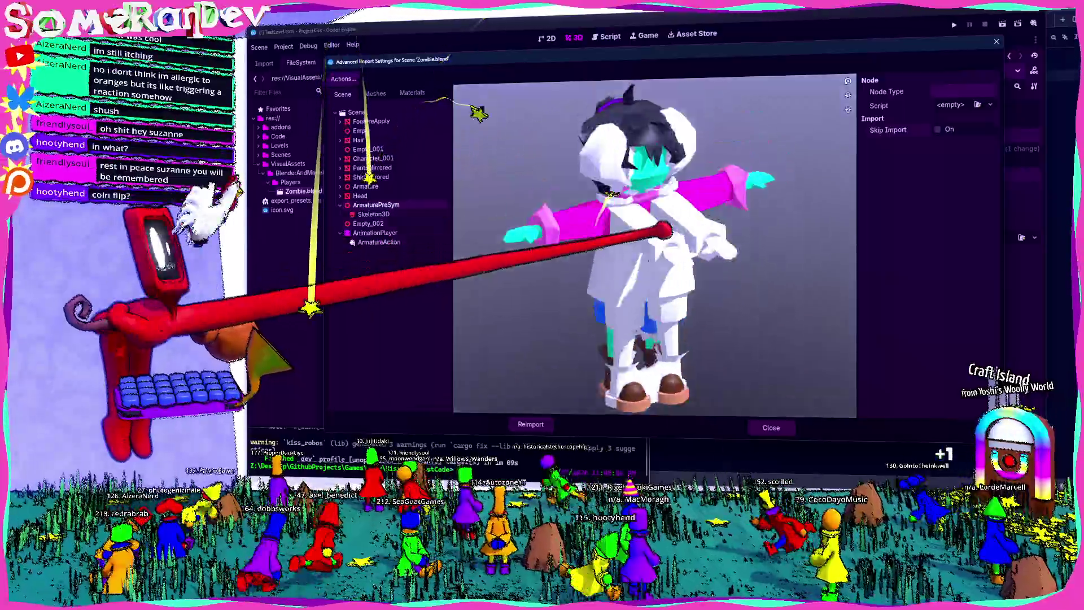
{"action": "left_click", "coordinate": [938, 129]}
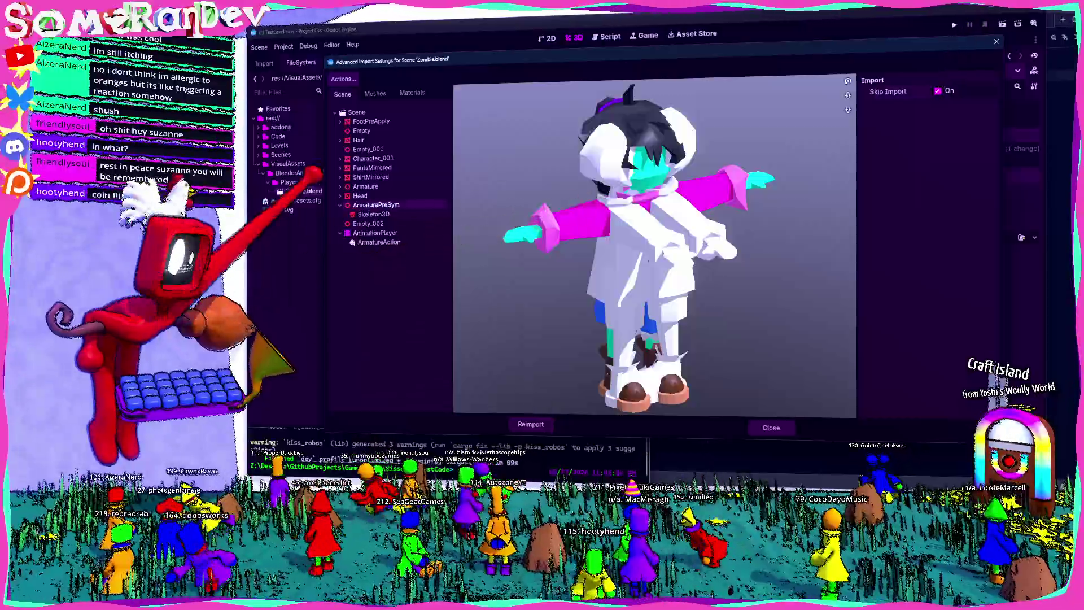
{"action": "left_click", "coordinate": [340, 205]}
{"action": "left_click", "coordinate": [368, 214]}
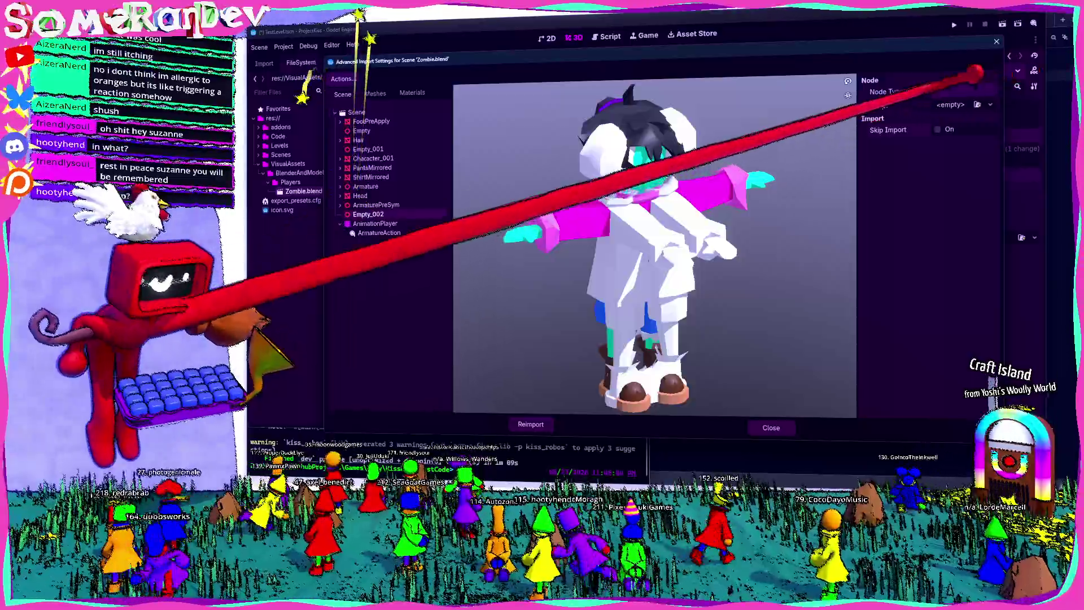
{"action": "left_click", "coordinate": [937, 130]}
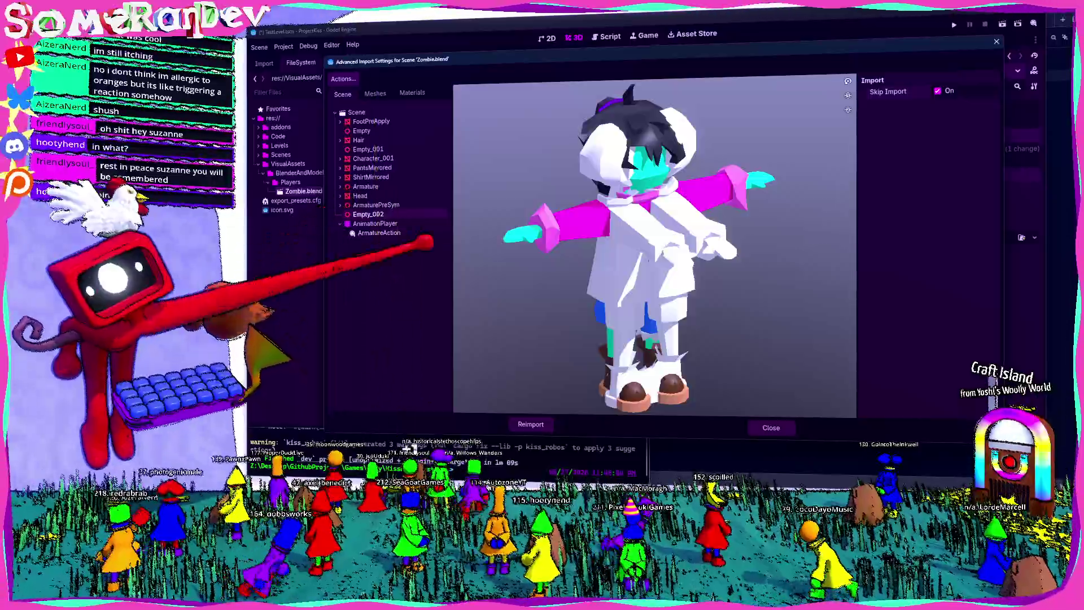
Reimport Zombie.blend, then in Blender select and frame the Empty.002 reference image
{"action": "left_click", "coordinate": [531, 424]}
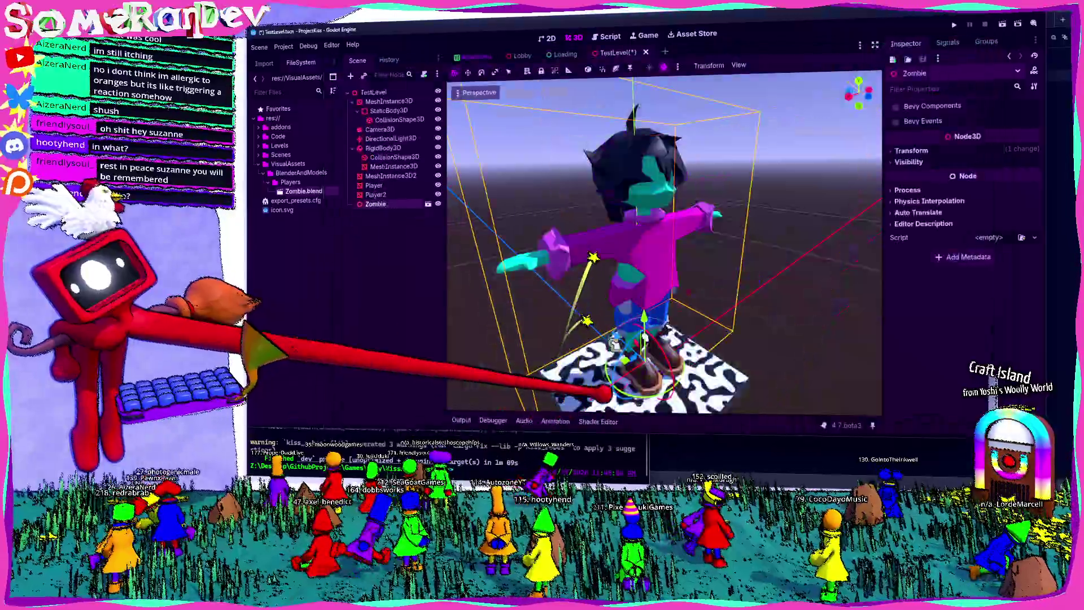
{"action": "key", "text": "alt+Tab"}
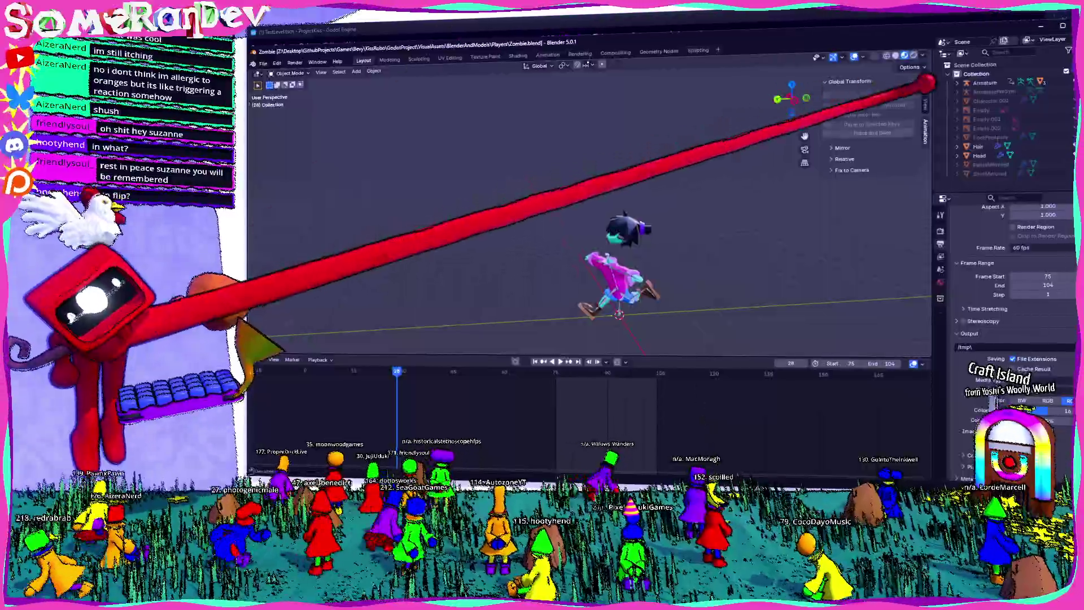
{"action": "left_click", "coordinate": [1000, 128]}
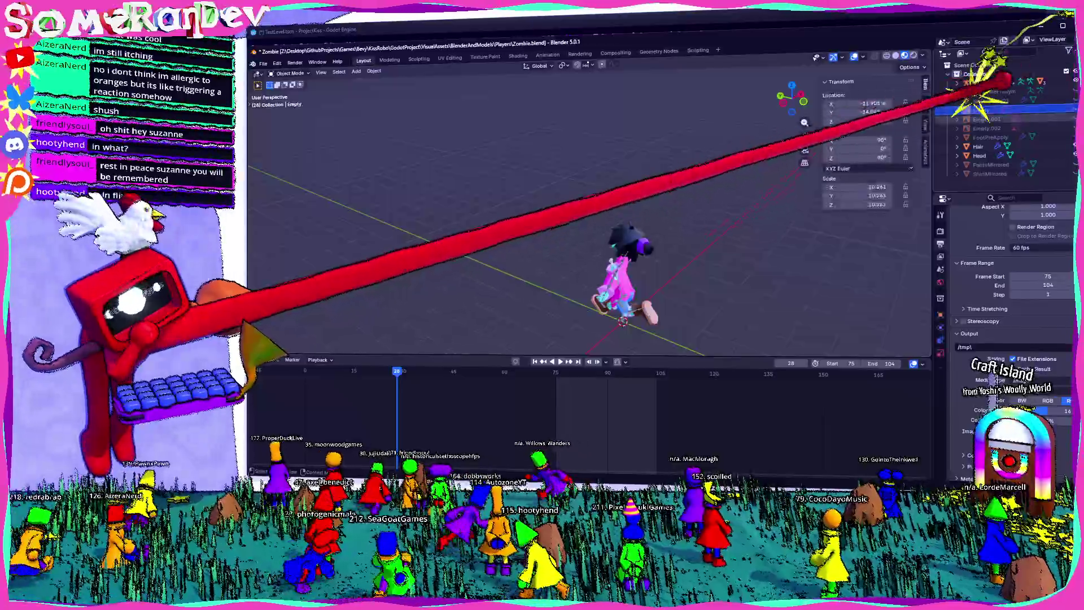
{"action": "key", "text": "KP_Decimal"}
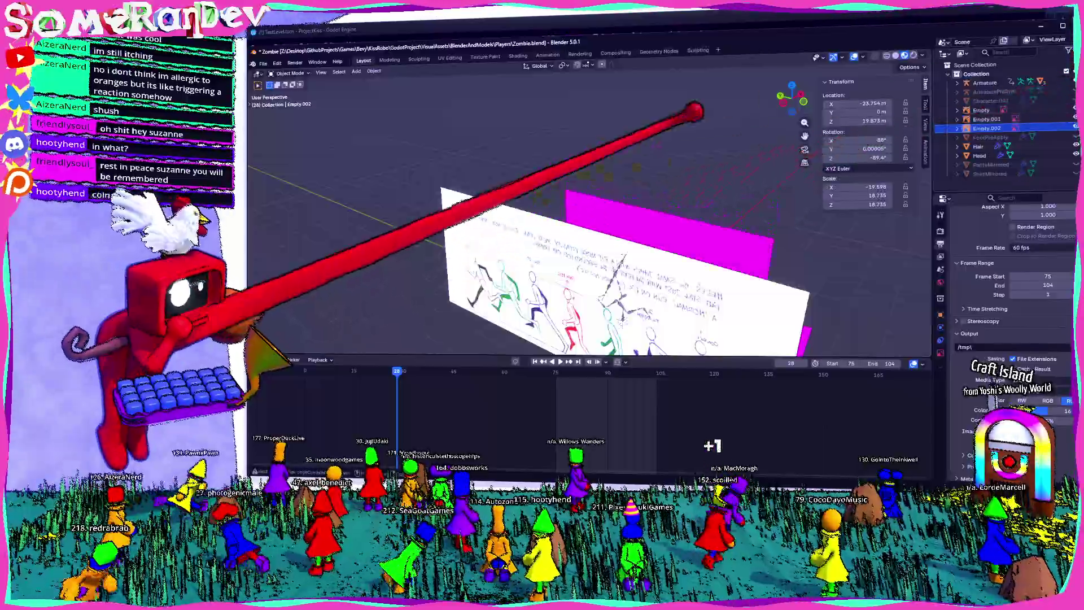
{"action": "scroll", "coordinate": [566, 135], "scroll_direction": "down", "scroll_amount": 4}
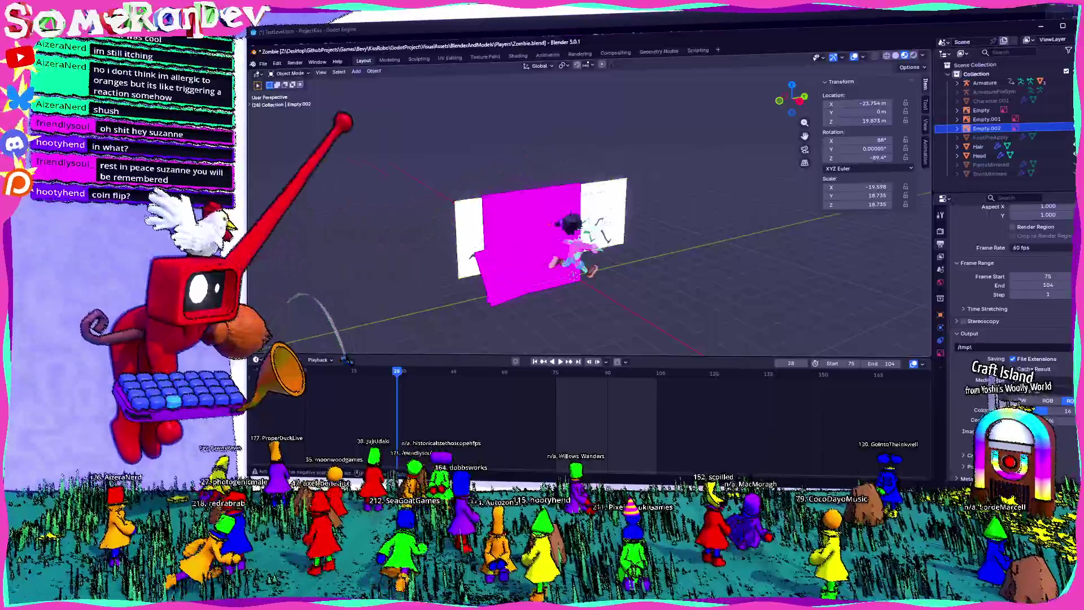
Delete the magenta and white reference image planes and return to Godot
{"action": "left_click", "coordinate": [494, 198]}
{"action": "key", "text": "Delete"}
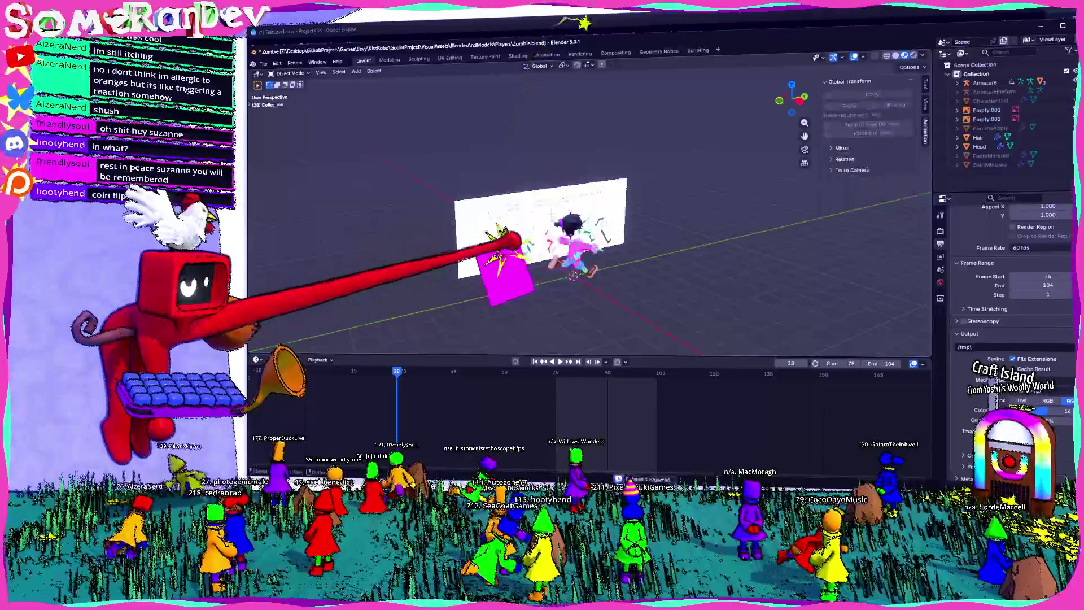
{"action": "key", "text": "Delete"}
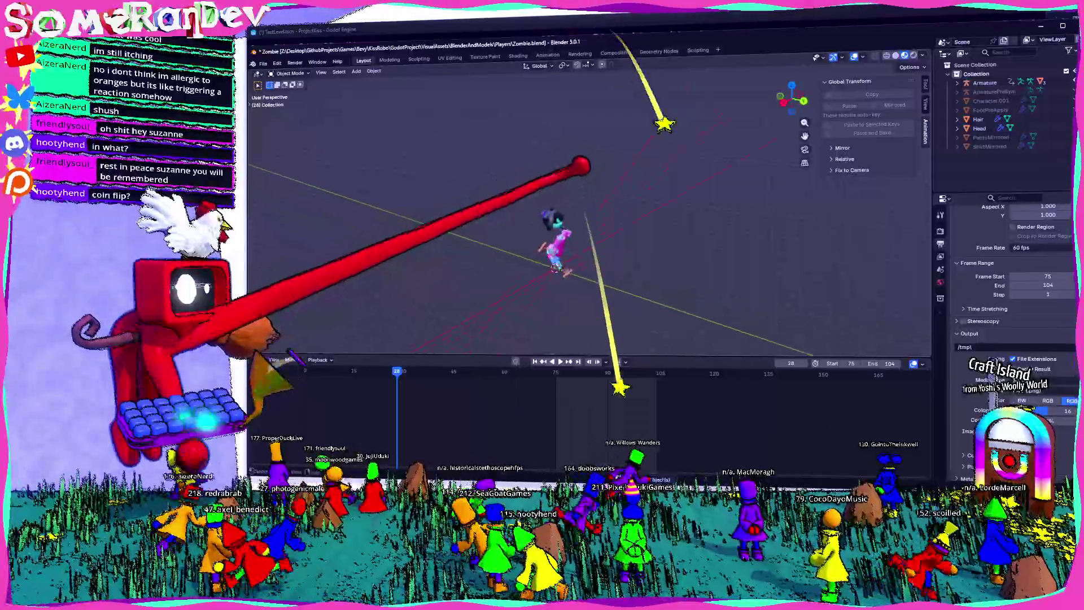
{"action": "key", "text": "alt+Tab"}
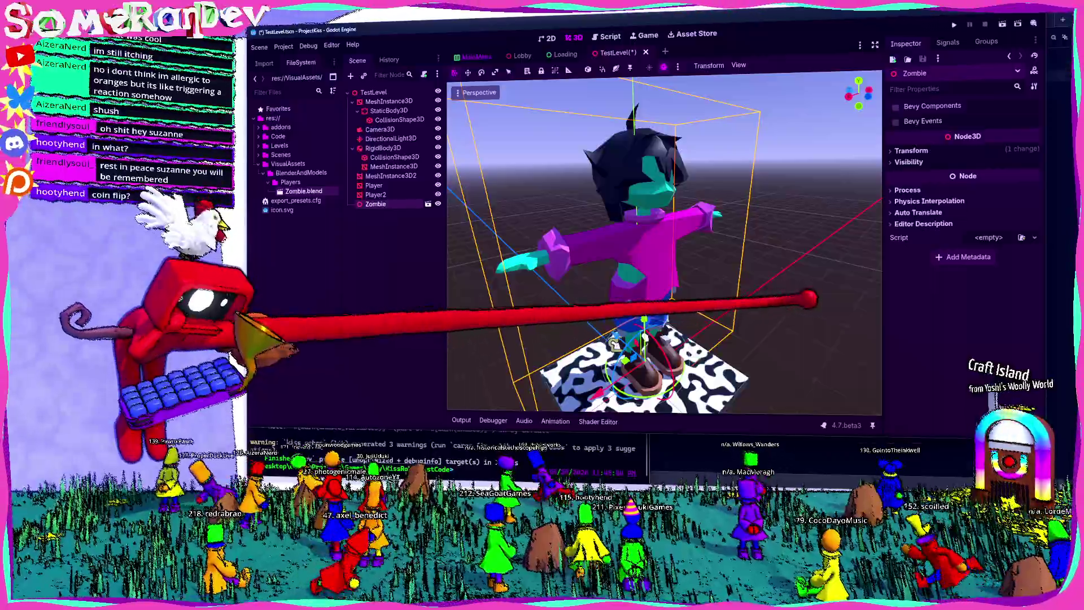
Enable Editable Children on Zombie and play ArmatureAction from its AnimationPlayer
{"action": "right_click", "coordinate": [404, 204]}
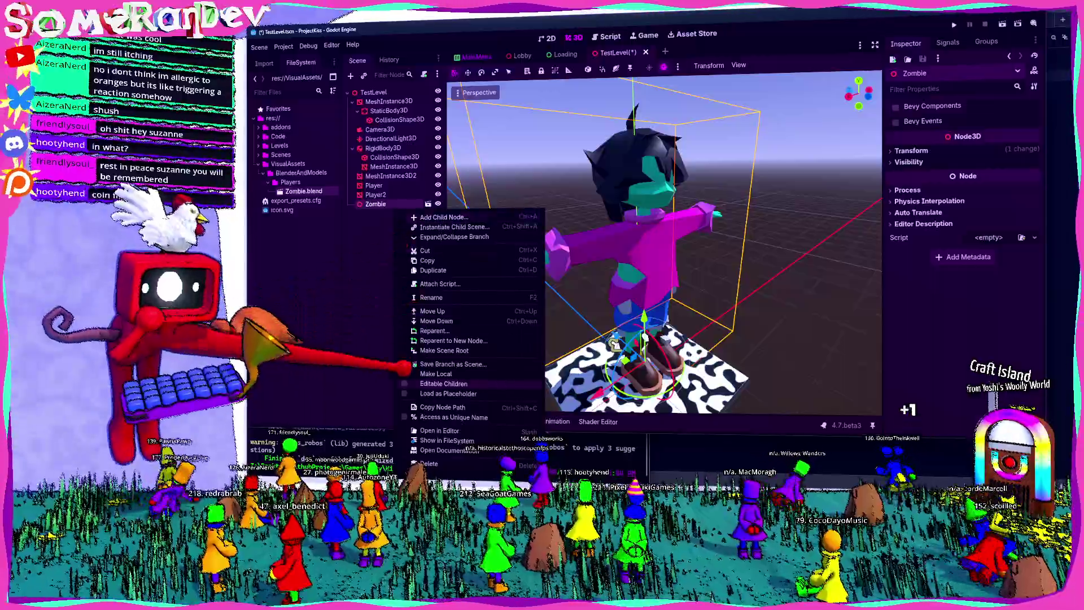
{"action": "left_click", "coordinate": [444, 383]}
{"action": "left_click", "coordinate": [392, 278]}
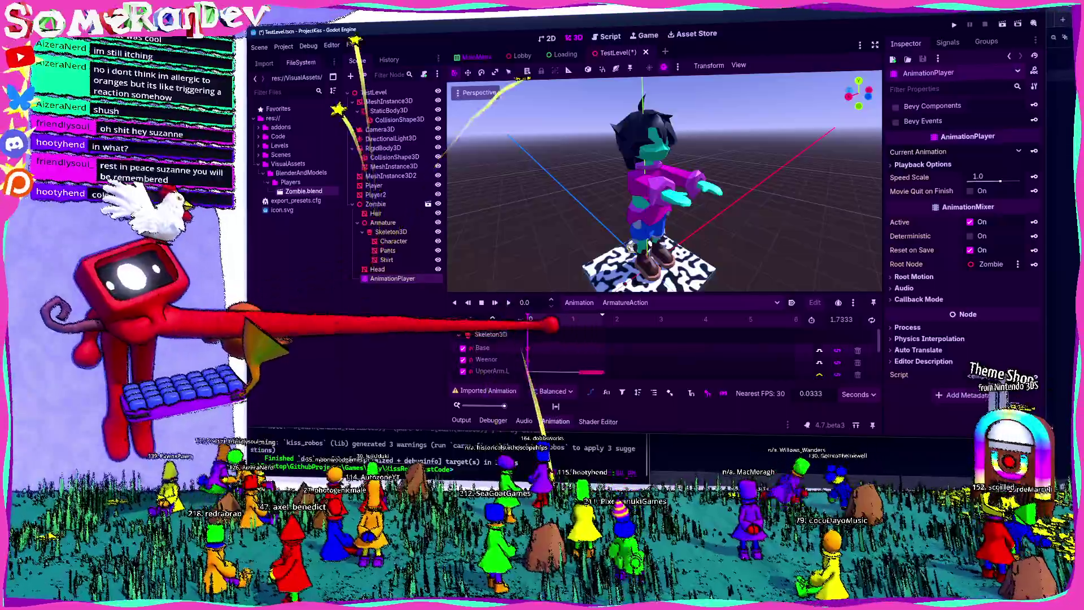
{"action": "key", "text": "shift+d"}
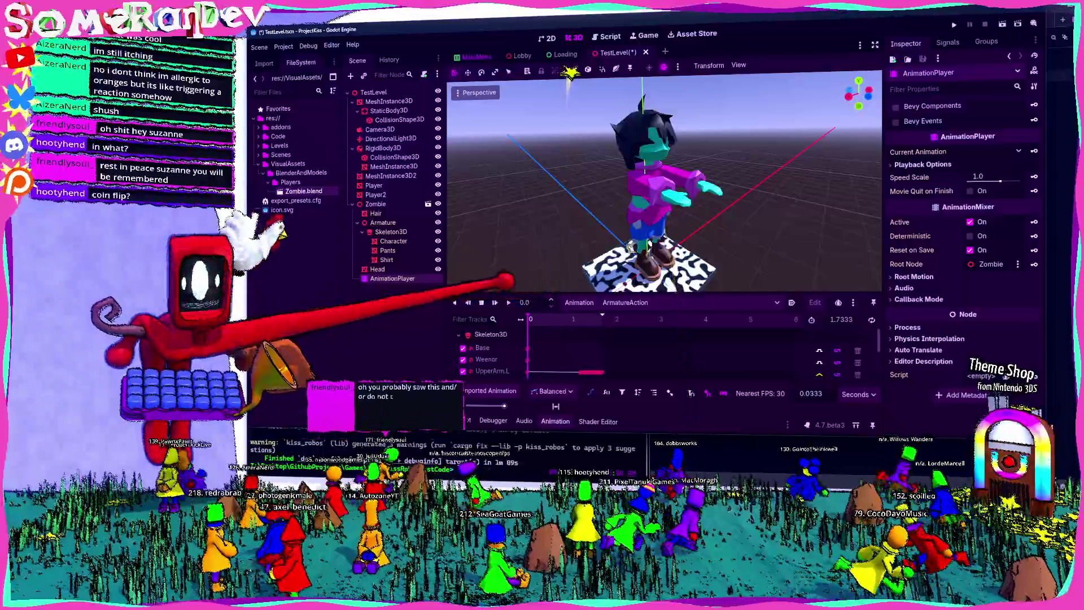
{"action": "key", "text": "shift+d"}
{"action": "scroll", "coordinate": [638, 195], "scroll_direction": "up", "scroll_amount": 3}
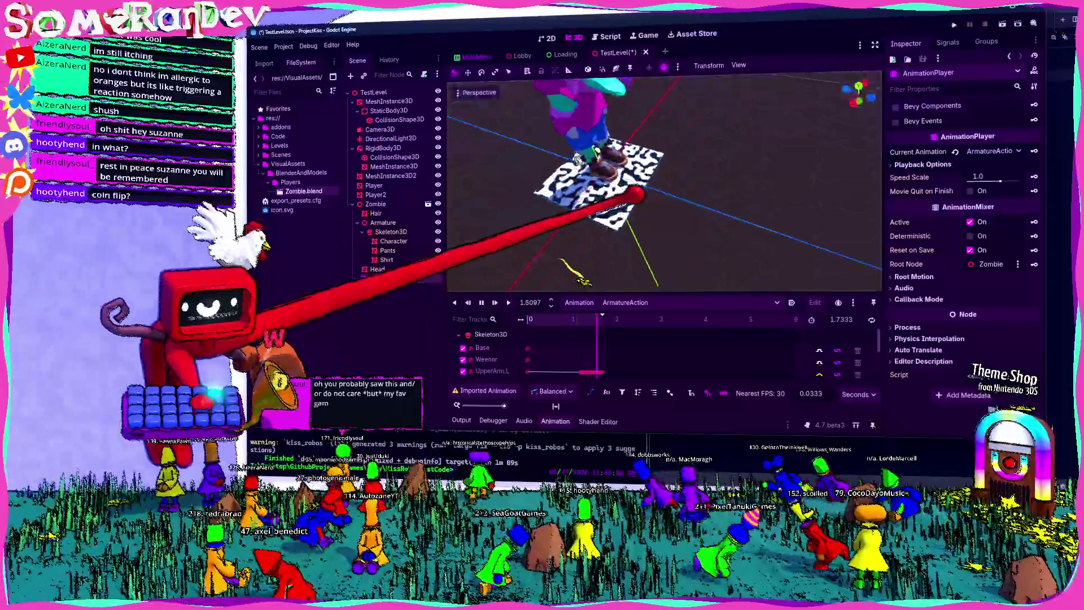
{"action": "scroll", "coordinate": [638, 195], "scroll_direction": "up", "scroll_amount": 2}
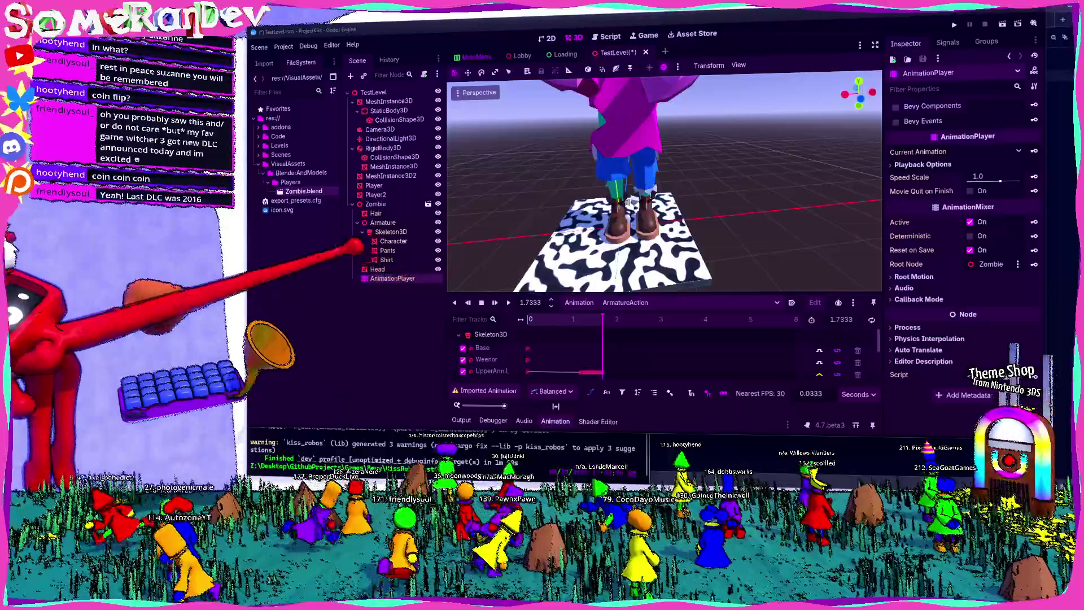
Open Zombie.blend's import settings and inspect the Character and Shirt meshes
{"action": "double_click", "coordinate": [304, 191]}
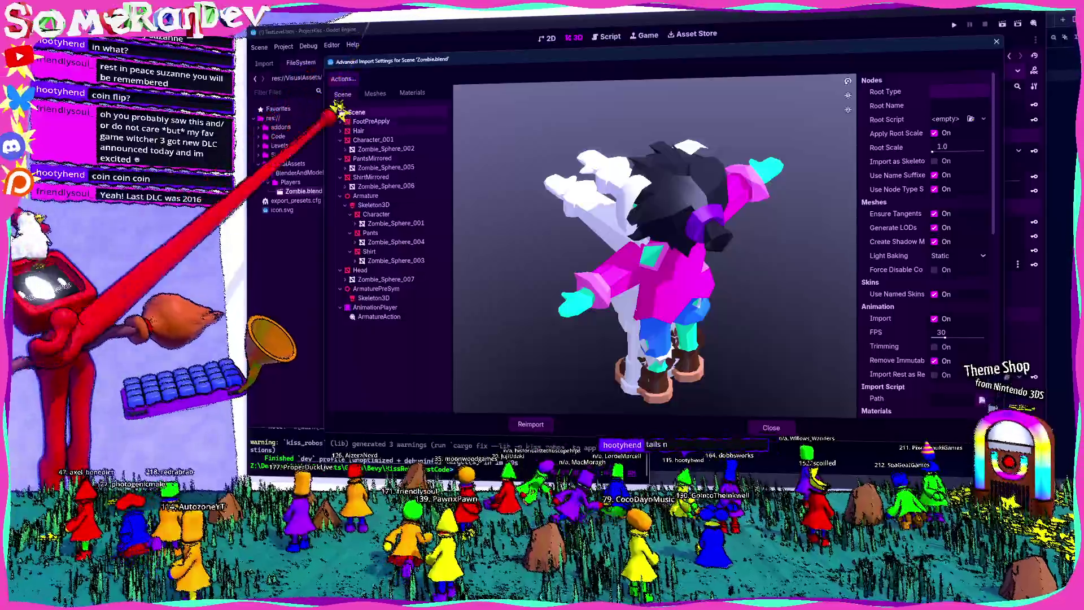
{"action": "left_click", "coordinate": [340, 149]}
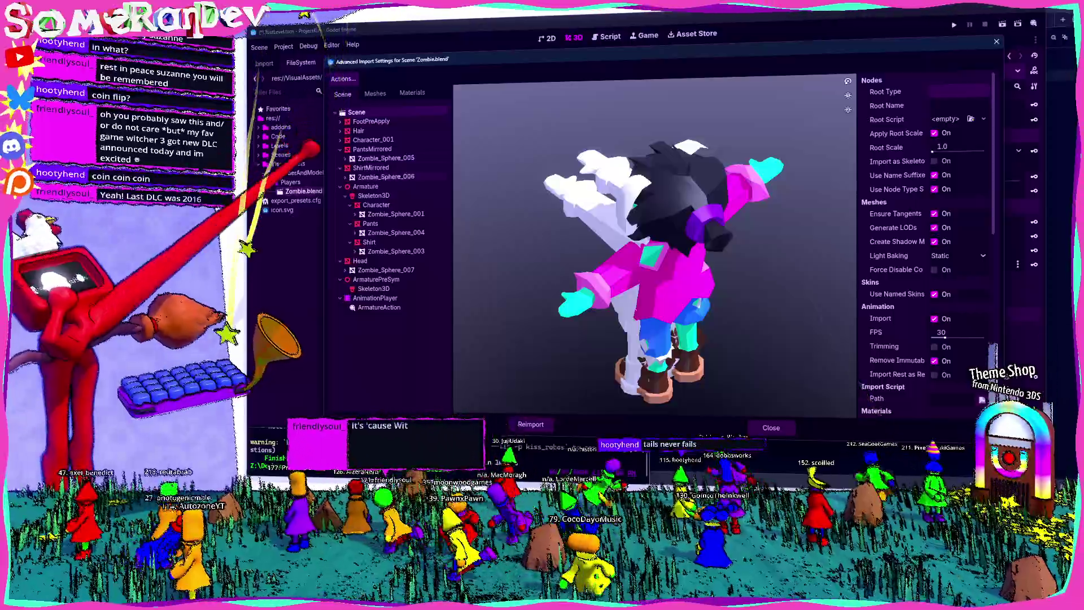
{"action": "left_click", "coordinate": [376, 204]}
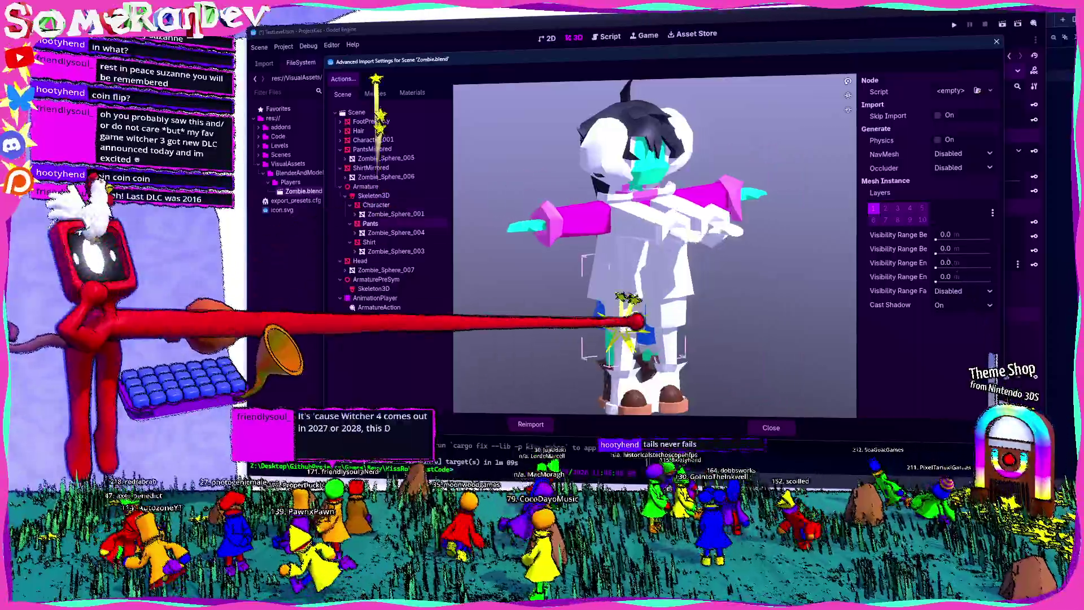
{"action": "left_click", "coordinate": [369, 242]}
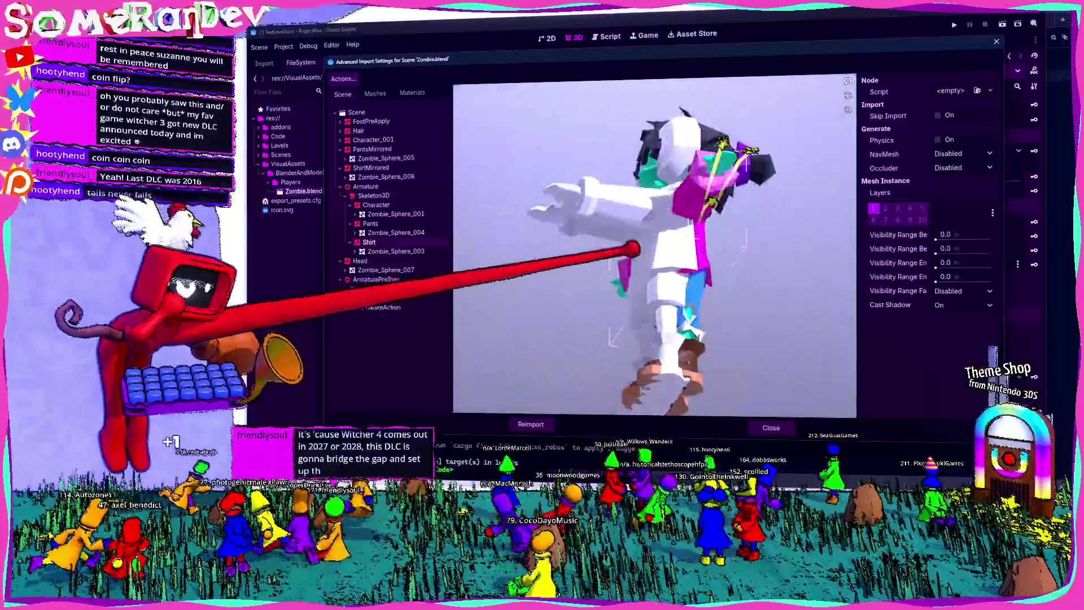
{"action": "scroll", "coordinate": [593, 279], "scroll_direction": "up", "scroll_amount": 5}
{"action": "mouse_move", "coordinate": [613, 291]}
{"action": "left_mouse_down"}
{"action": "mouse_move", "coordinate": [665, 206]}
{"action": "mouse_move", "coordinate": [992, 68]}
{"action": "left_mouse_up"}
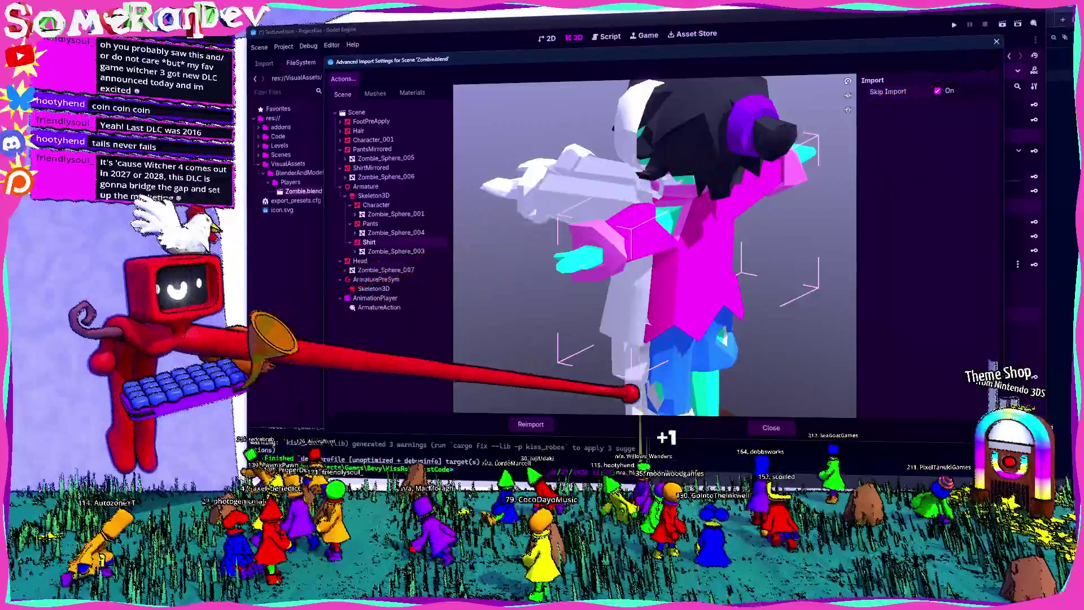
{"action": "left_click", "coordinate": [531, 424]}
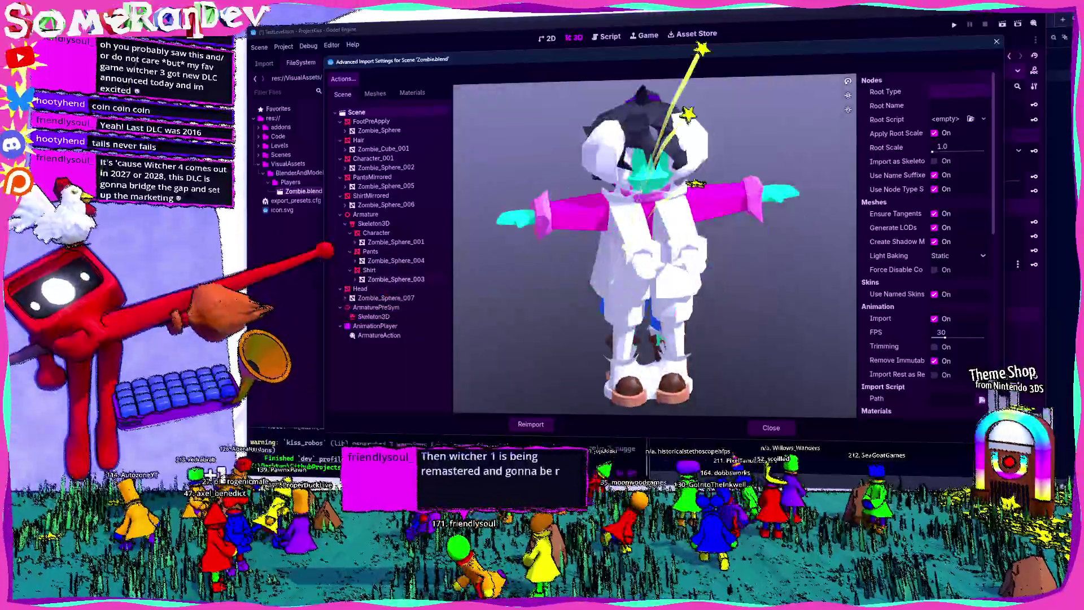
Inspect the Pants and Character meshes in the orbiting preview and widen the options panel
{"action": "left_click", "coordinate": [370, 270]}
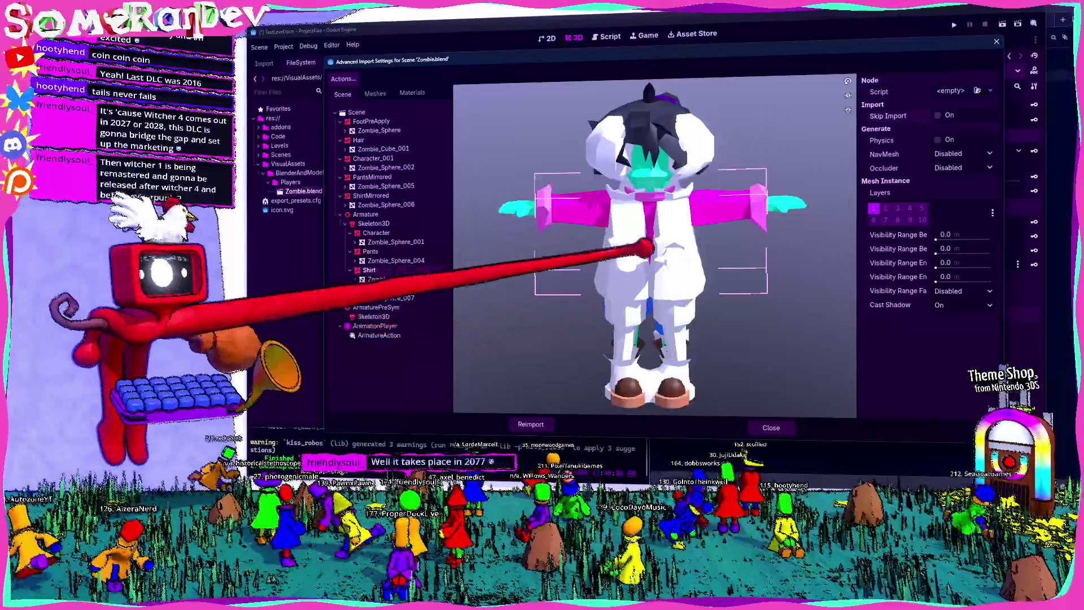
{"action": "mouse_move", "coordinate": [593, 321]}
{"action": "left_mouse_down"}
{"action": "mouse_move", "coordinate": [484, 244]}
{"action": "mouse_move", "coordinate": [569, 242]}
{"action": "mouse_move", "coordinate": [603, 255]}
{"action": "left_mouse_up"}
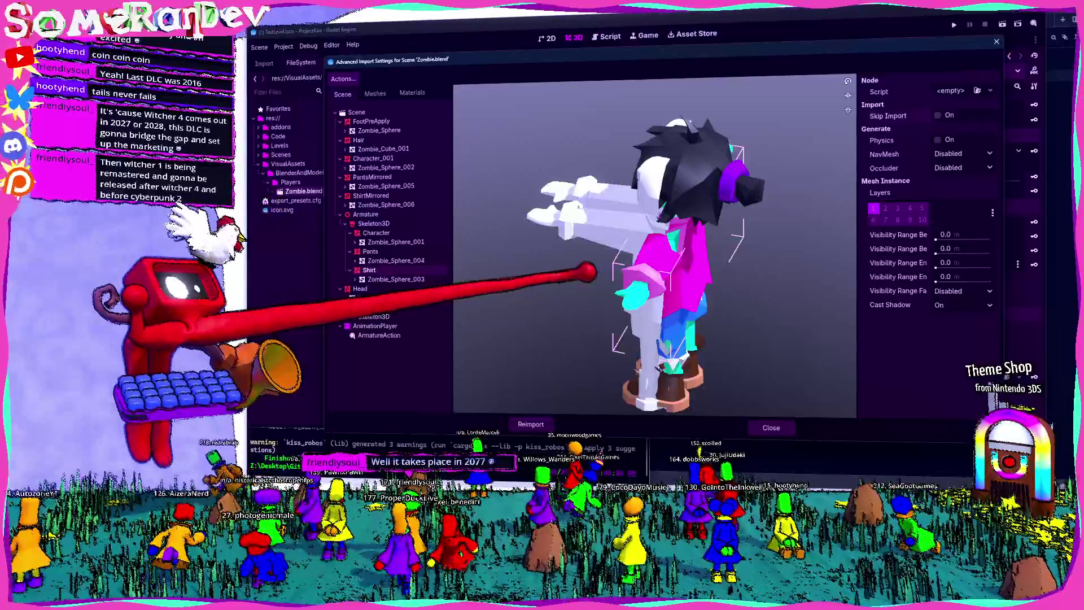
{"action": "mouse_move", "coordinate": [587, 272]}
{"action": "left_mouse_down"}
{"action": "mouse_move", "coordinate": [702, 266]}
{"action": "mouse_move", "coordinate": [636, 256]}
{"action": "left_mouse_up"}
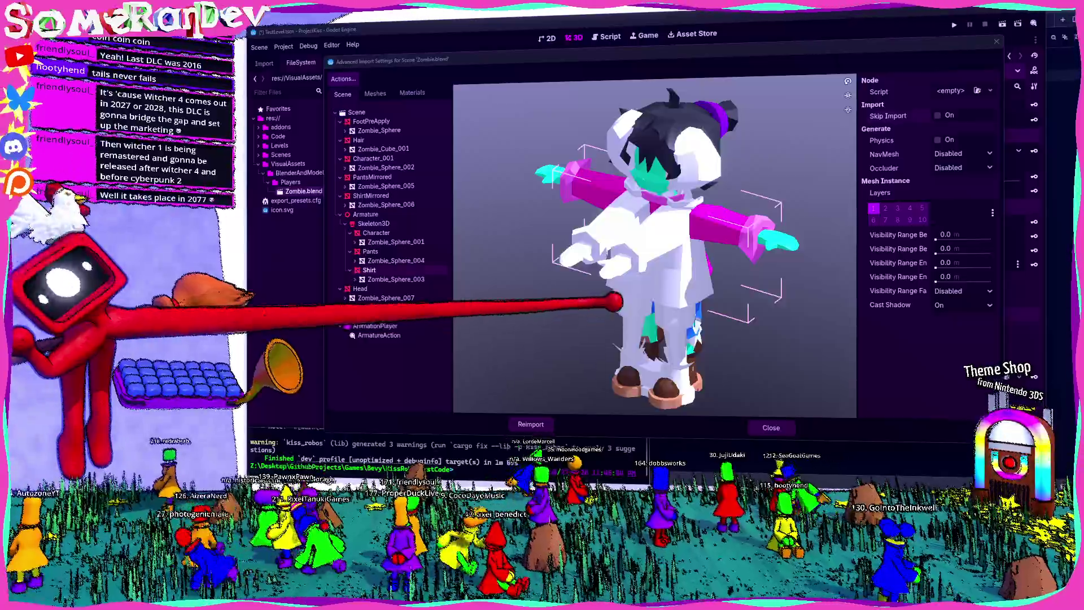
{"action": "mouse_move", "coordinate": [613, 303]}
{"action": "left_mouse_down"}
{"action": "mouse_move", "coordinate": [666, 310]}
{"action": "mouse_move", "coordinate": [582, 286]}
{"action": "left_mouse_up"}
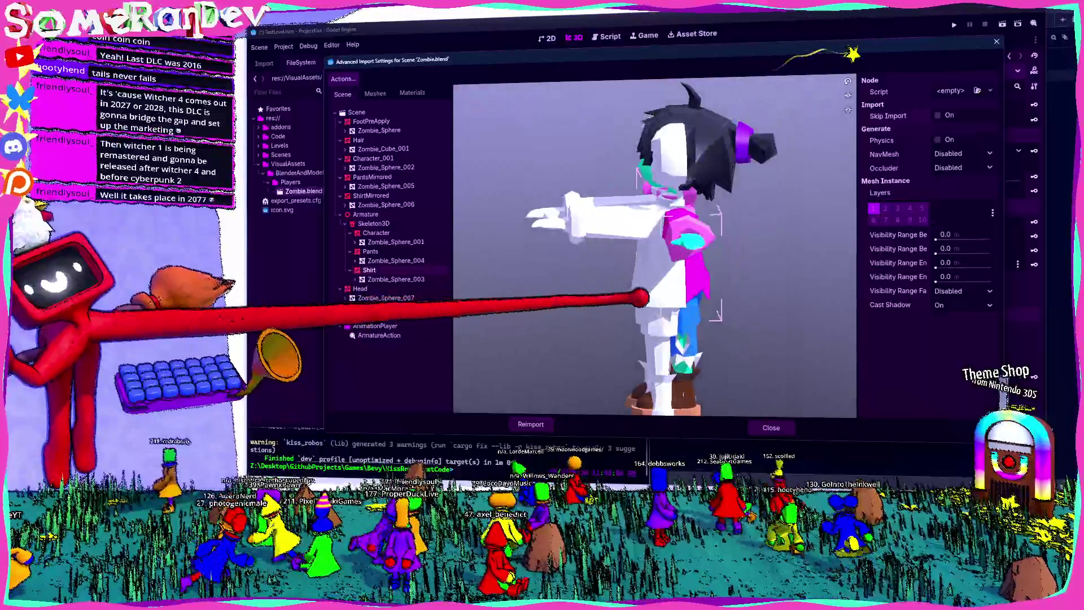
{"action": "left_click", "coordinate": [365, 252]}
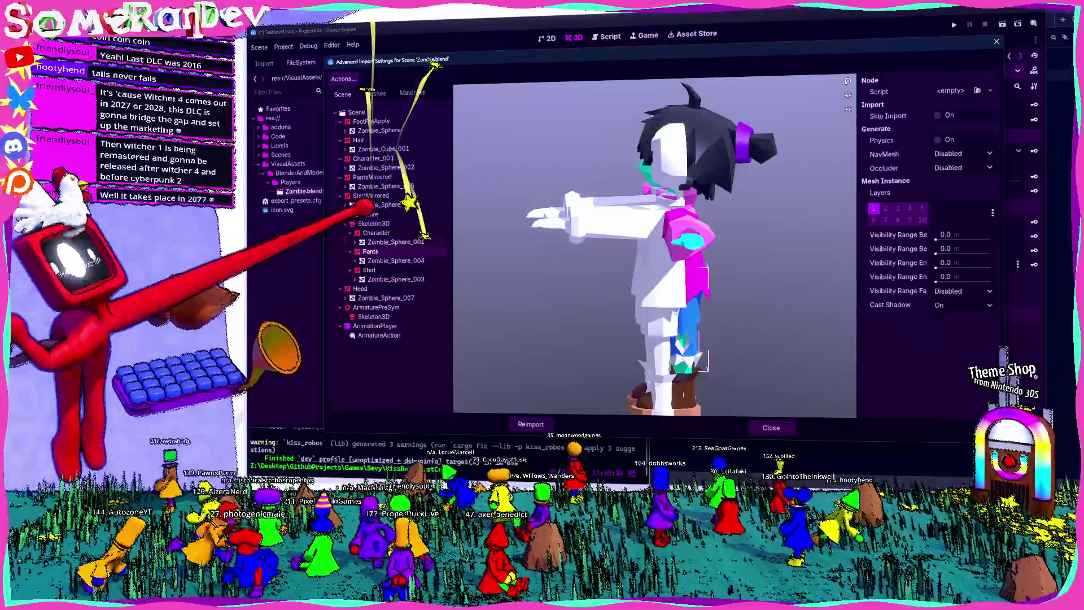
{"action": "left_click_drag", "start_coordinate": [650, 254], "coordinate": [554, 260]}
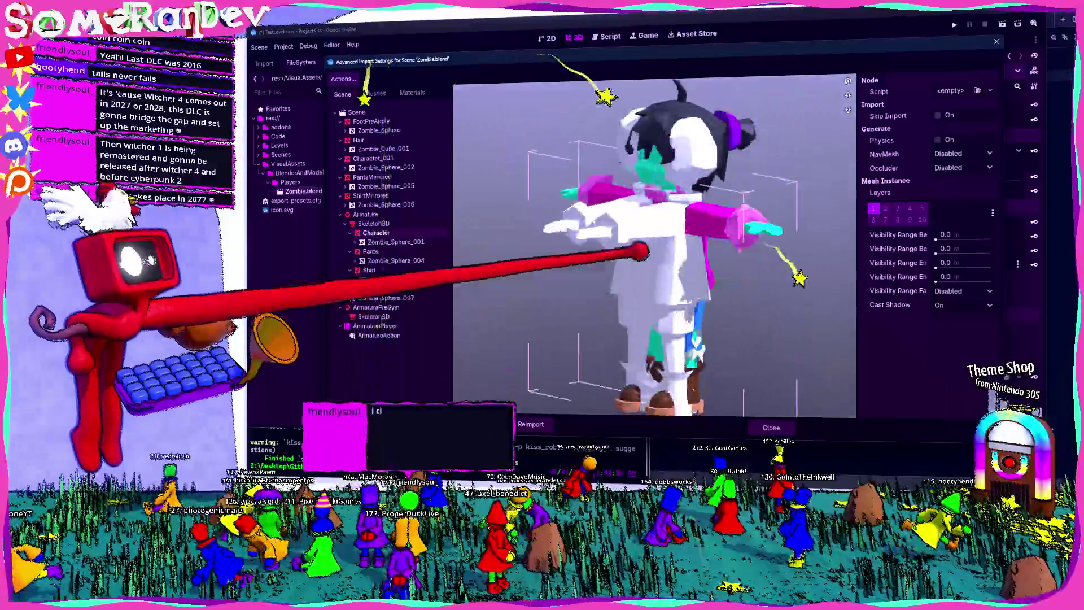
{"action": "left_click", "coordinate": [377, 232]}
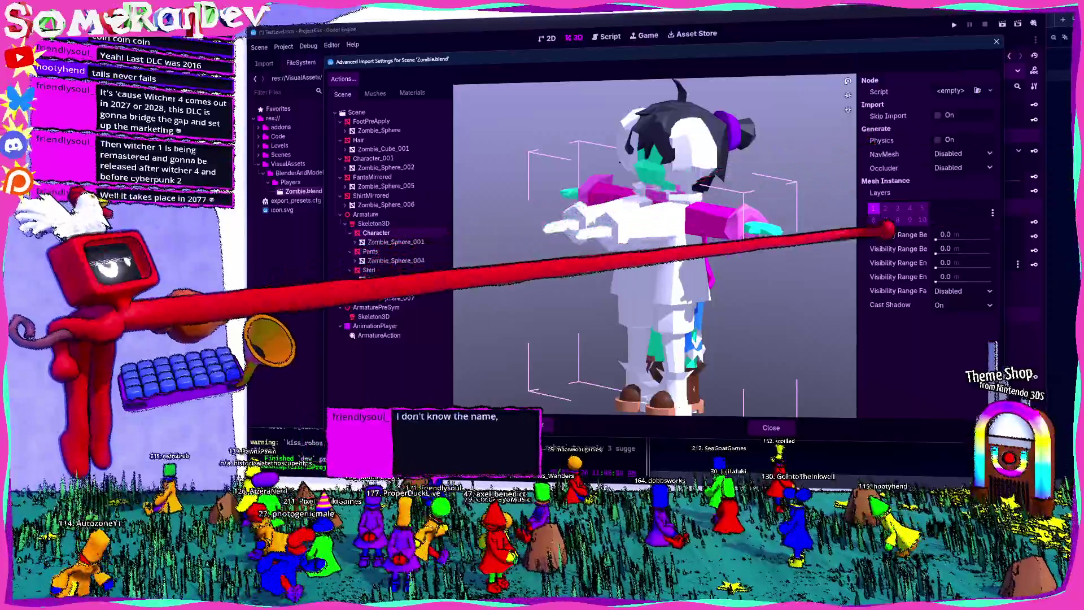
{"action": "left_click_drag", "start_coordinate": [857, 113], "coordinate": [810, 102]}
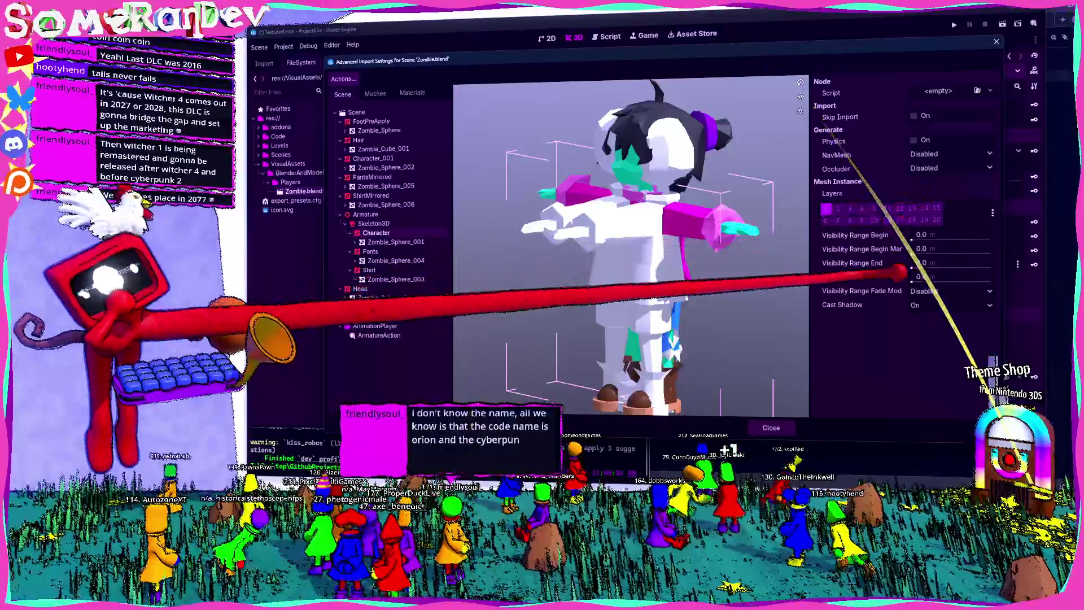
Set LODs to Disable on Zombie_Sphere_001, check the head and shirt meshes, and reimport
{"action": "left_click", "coordinate": [378, 207]}
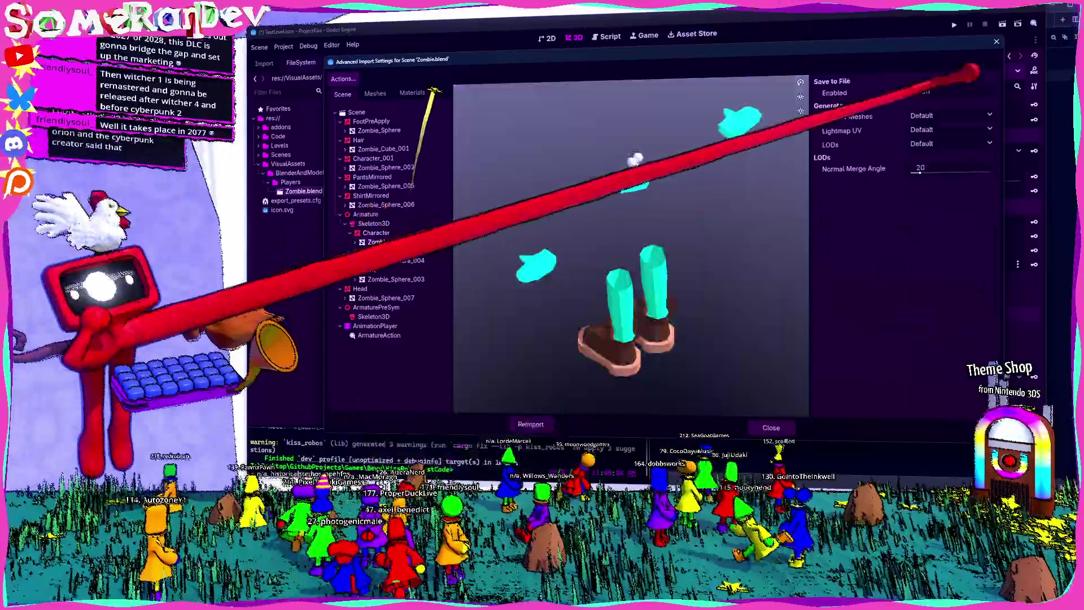
{"action": "left_click", "coordinate": [971, 142]}
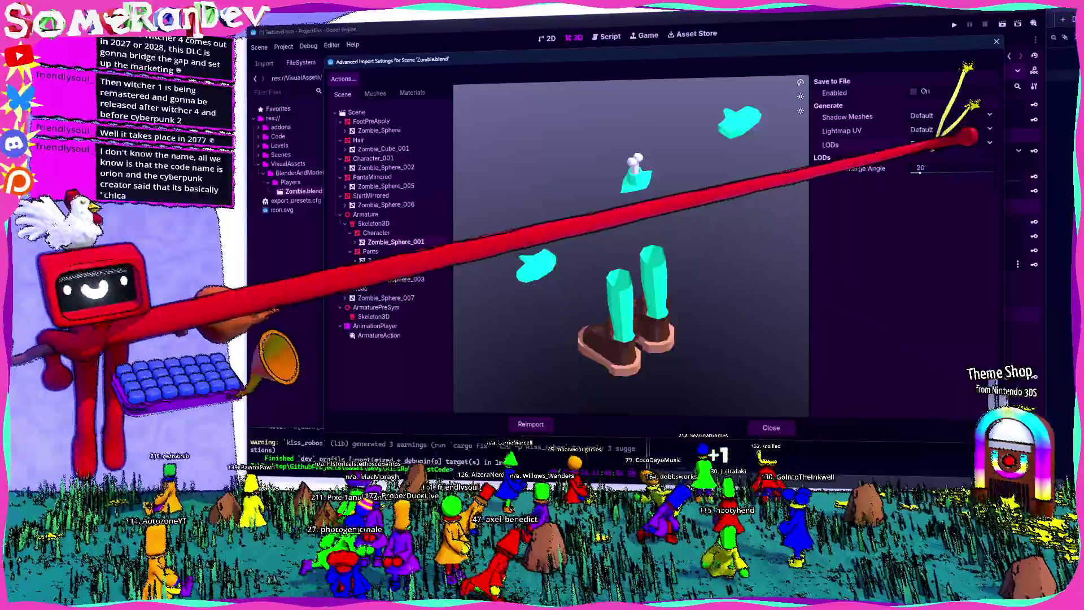
{"action": "left_click", "coordinate": [938, 180]}
{"action": "left_click", "coordinate": [393, 260]}
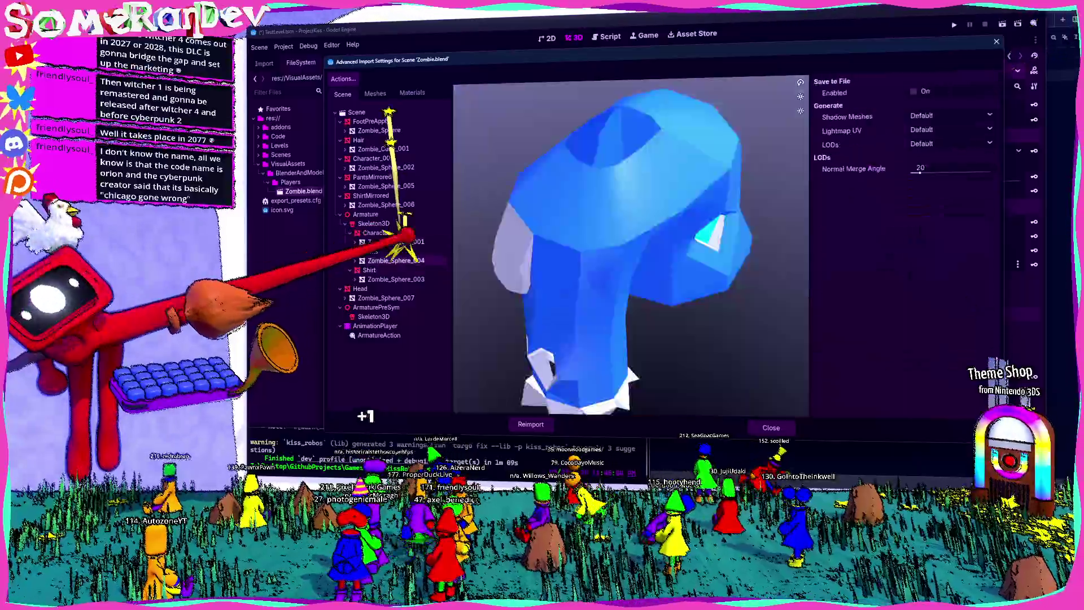
{"action": "left_click", "coordinate": [395, 279]}
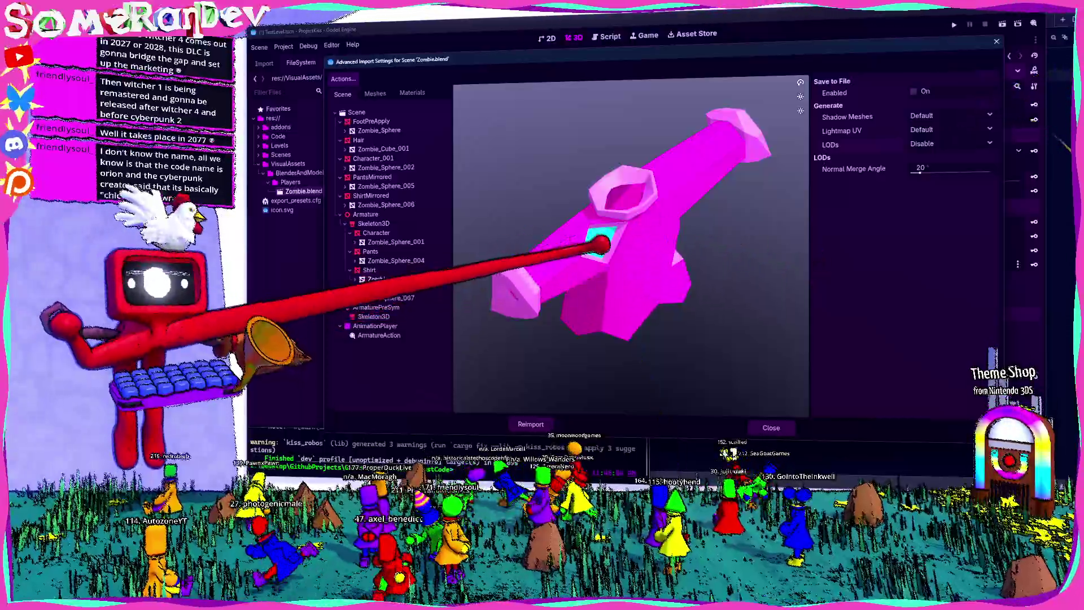
{"action": "mouse_move", "coordinate": [621, 282]}
{"action": "left_mouse_down"}
{"action": "mouse_move", "coordinate": [635, 194]}
{"action": "mouse_move", "coordinate": [714, 96]}
{"action": "mouse_move", "coordinate": [797, 181]}
{"action": "left_mouse_up"}
{"action": "mouse_move", "coordinate": [699, 203]}
{"action": "left_mouse_down"}
{"action": "mouse_move", "coordinate": [649, 230]}
{"action": "mouse_move", "coordinate": [617, 310]}
{"action": "mouse_move", "coordinate": [609, 238]}
{"action": "left_mouse_up"}
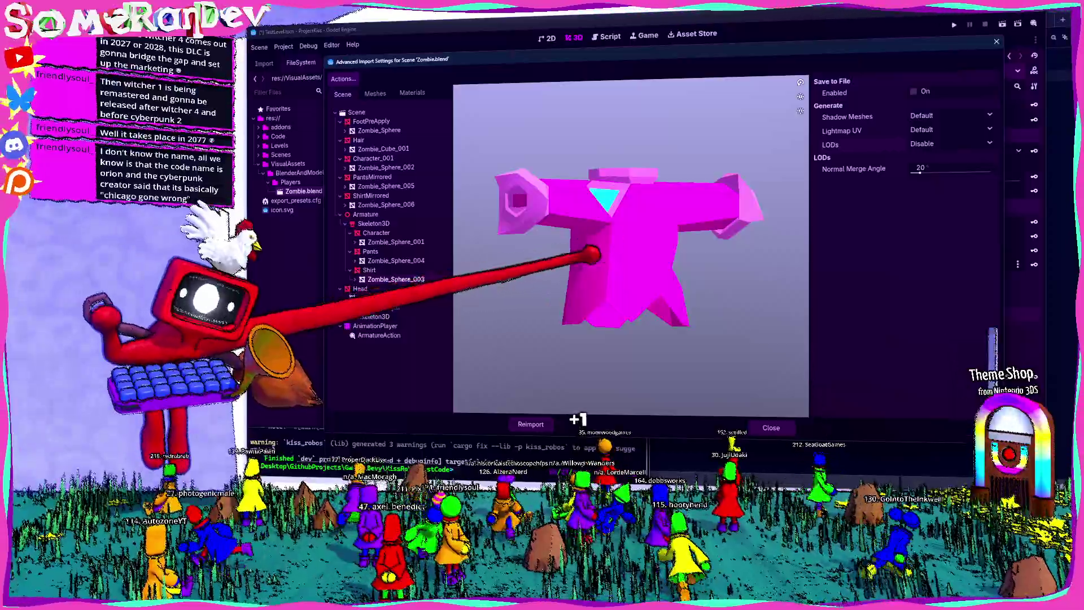
{"action": "left_click", "coordinate": [528, 424]}
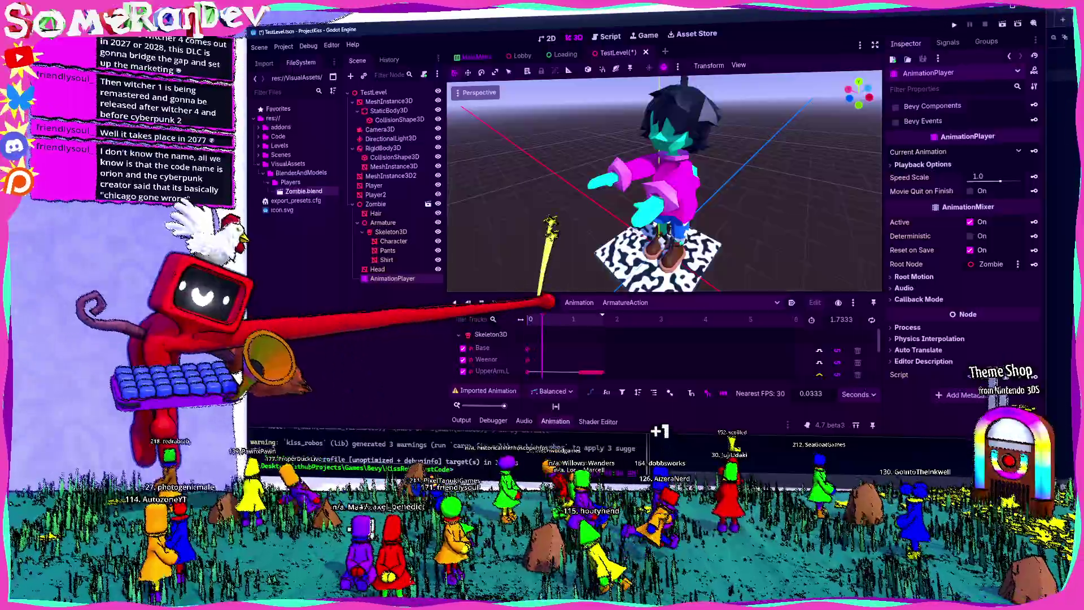
Play and stop ArmatureAction on the reimported zombie, then switch to Blender
{"action": "key", "text": "shift+d"}
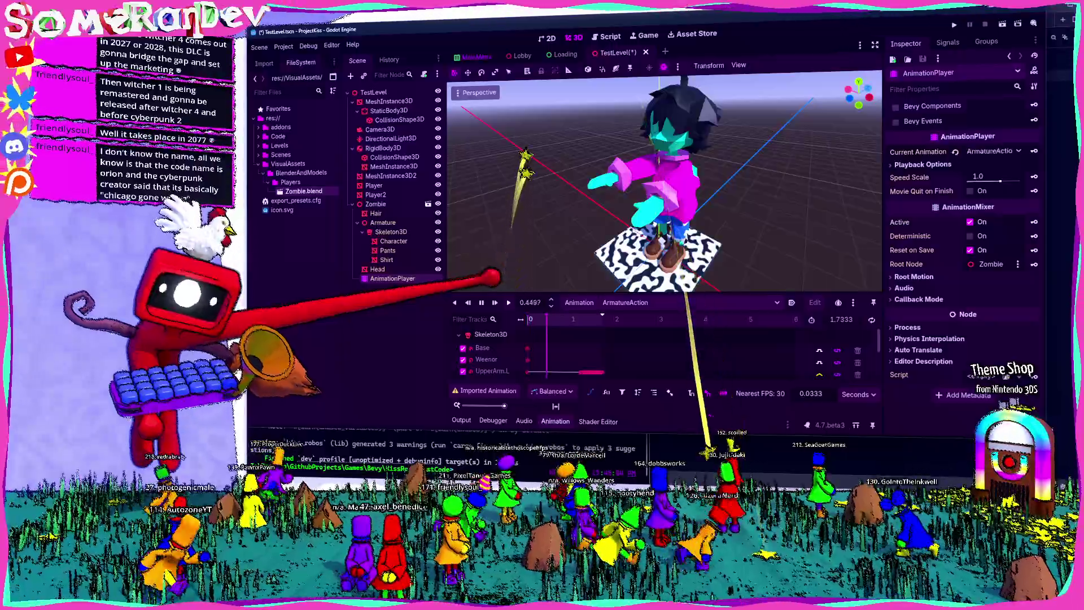
{"action": "key", "text": "s"}
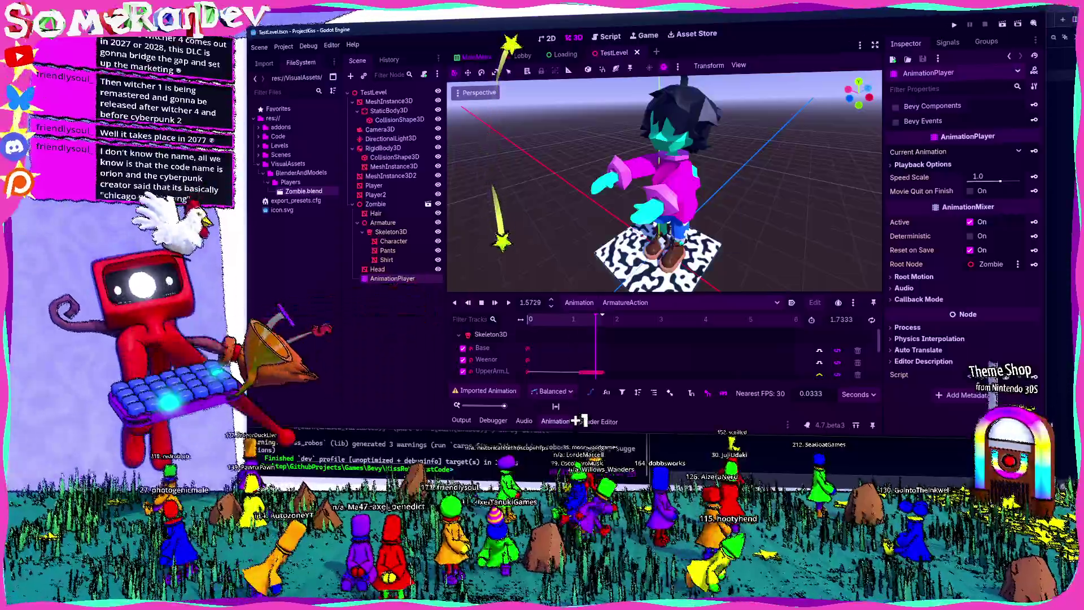
{"action": "key", "text": "alt+Tab"}
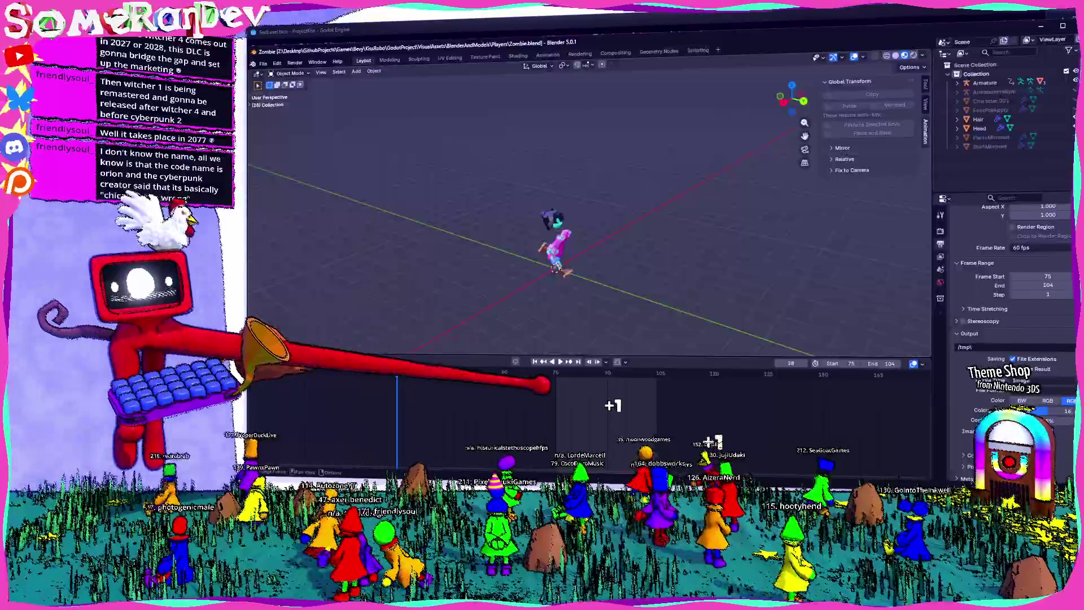
Set the Blender timeline range to start at frame 0 and end at 110
{"action": "scroll", "coordinate": [587, 418], "scroll_direction": "down", "scroll_amount": 5}
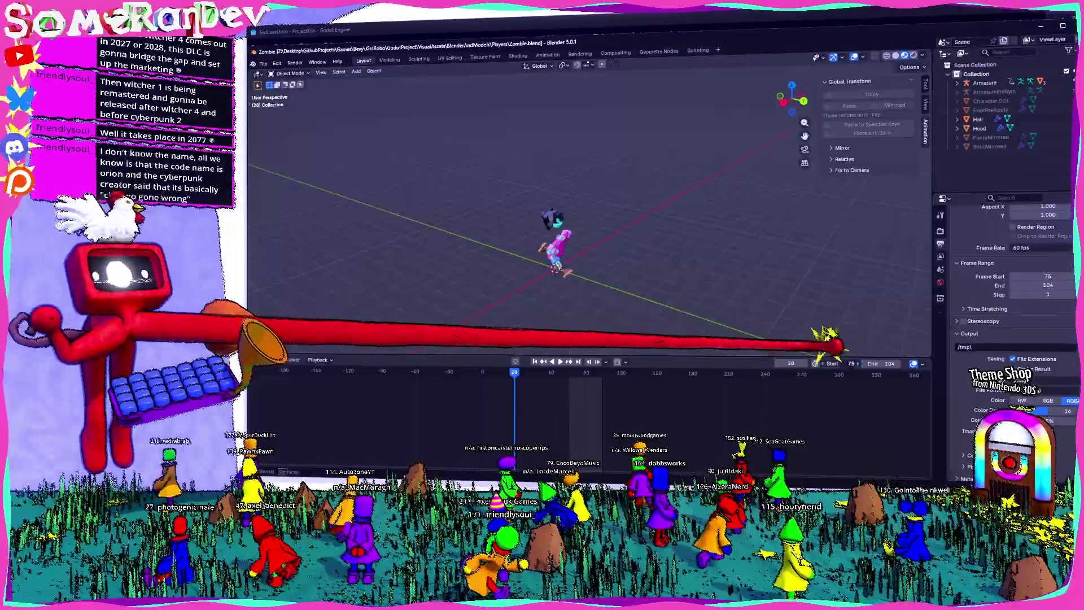
{"action": "double_click", "coordinate": [851, 363]}
{"action": "type", "text": "0"}
{"action": "key", "text": "Return"}
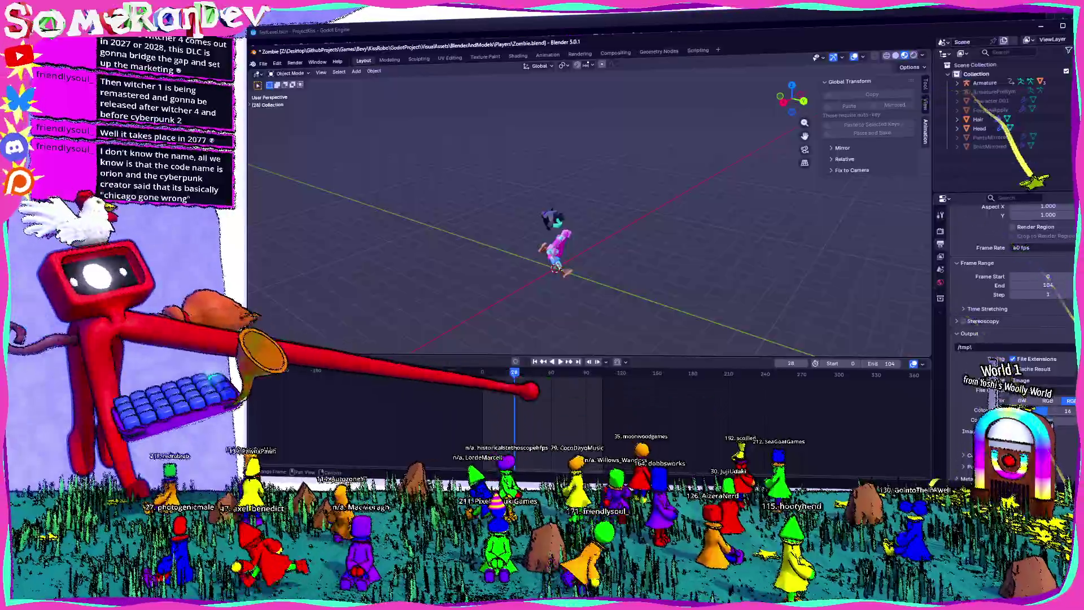
{"action": "key", "text": "space"}
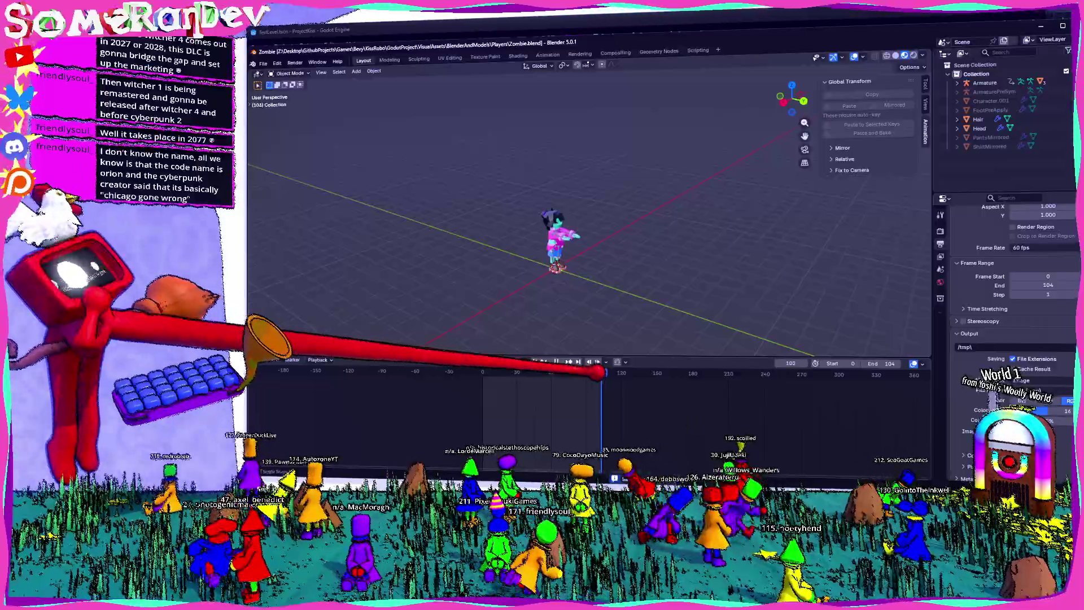
{"action": "left_click_drag", "start_coordinate": [601, 373], "coordinate": [876, 374]}
{"action": "double_click", "coordinate": [881, 363]}
{"action": "type", "text": "1"}
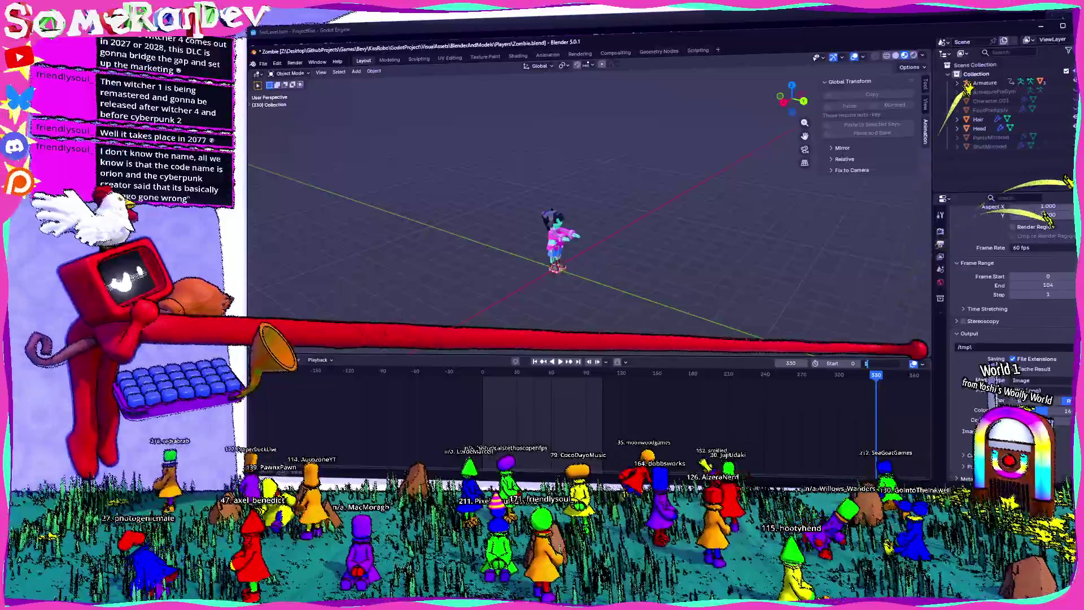
Select only the armature, switch it to Pose Mode, and preview playback from frame 30
{"action": "left_click", "coordinate": [556, 242]}
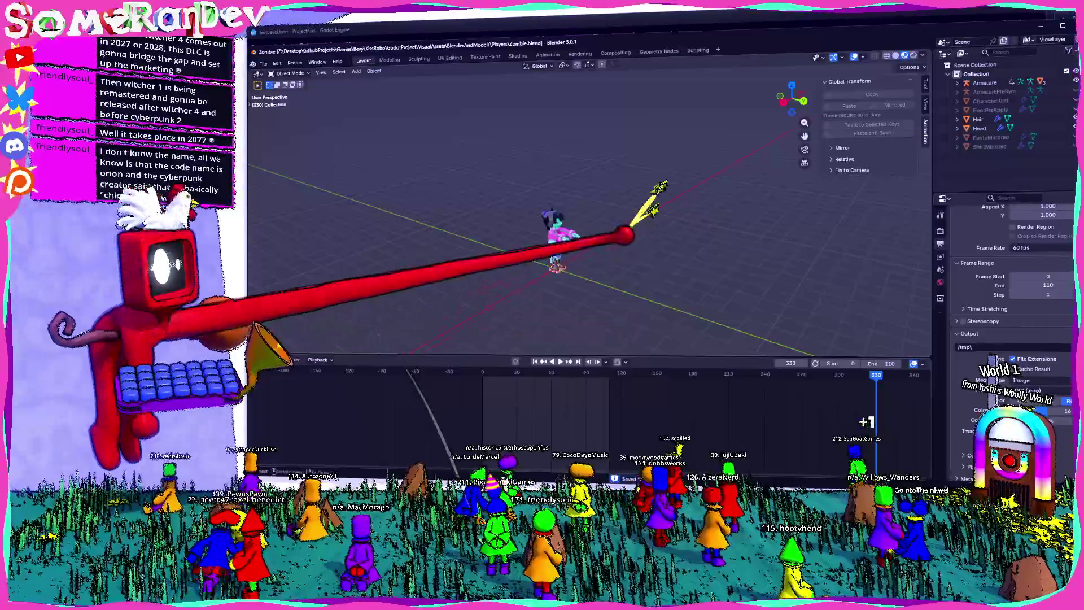
{"action": "scroll", "coordinate": [557, 243], "scroll_direction": "up", "scroll_amount": 2}
{"action": "left_click", "coordinate": [544, 237]}
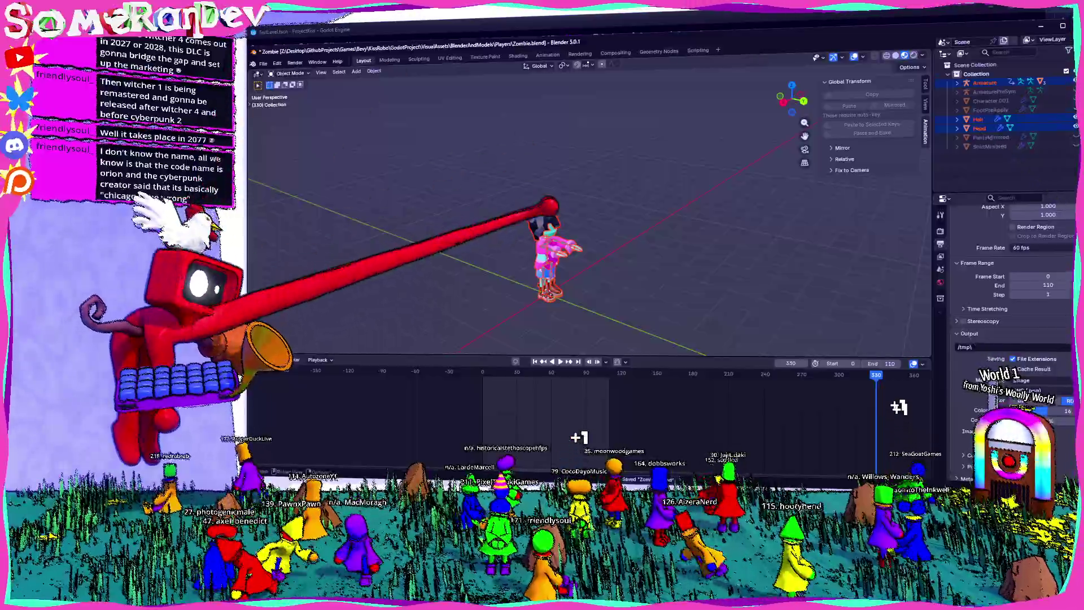
{"action": "left_click", "coordinate": [290, 73]}
{"action": "left_click", "coordinate": [291, 101]}
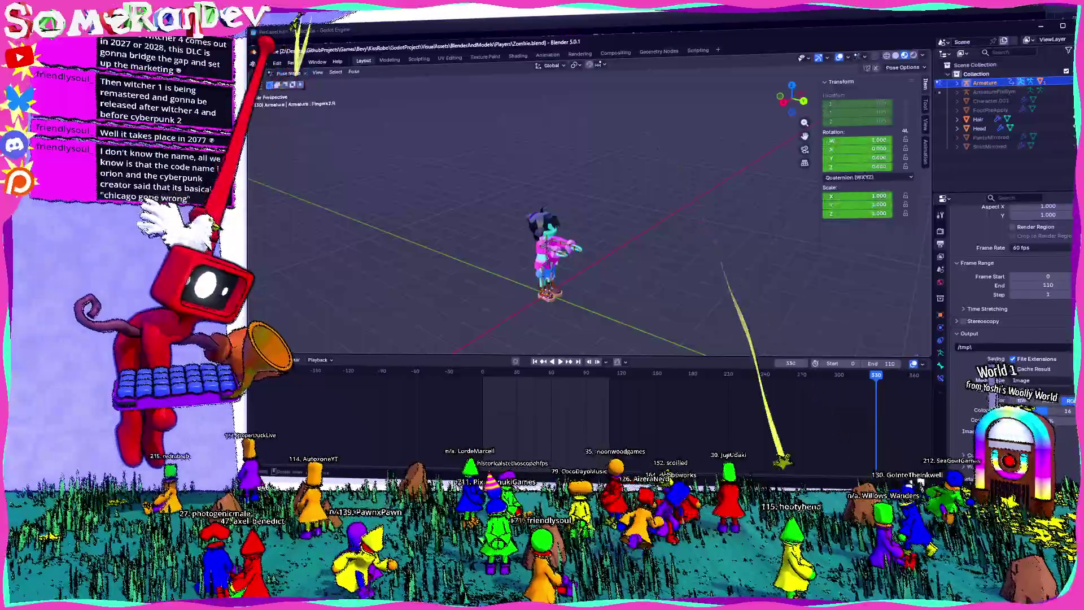
{"action": "key", "text": "a"}
{"action": "key", "text": "KP_Decimal"}
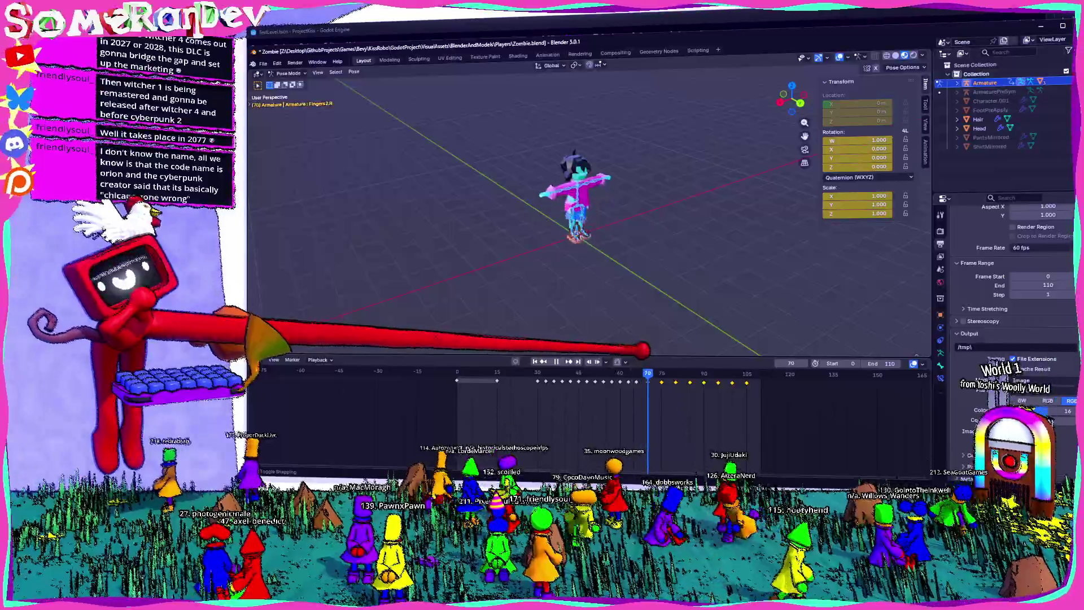
{"action": "key", "text": "shift+Left"}
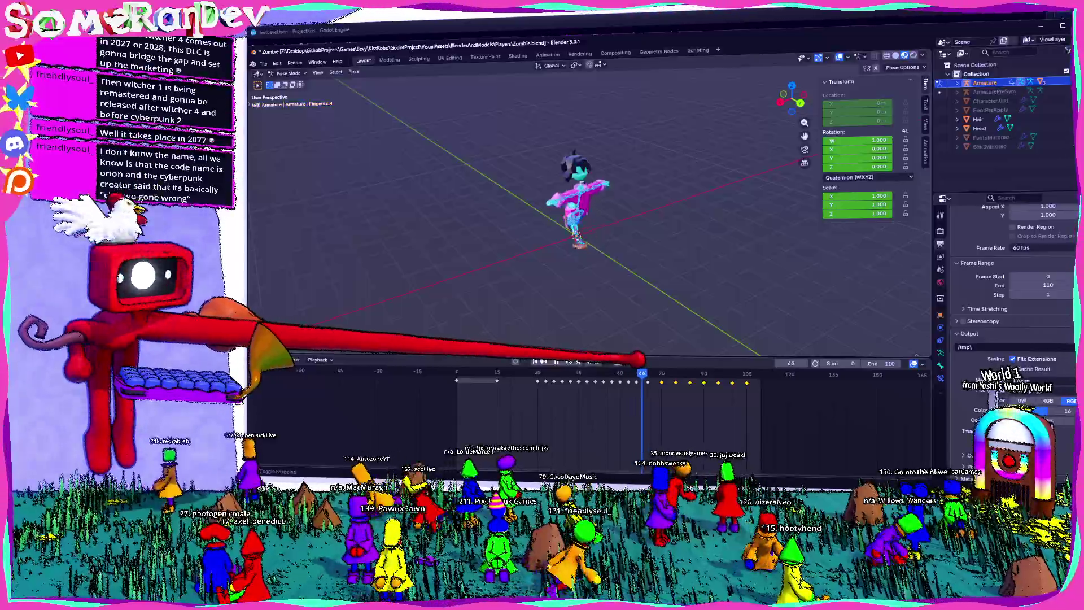
{"action": "scroll", "coordinate": [587, 395], "scroll_direction": "up", "scroll_amount": 5}
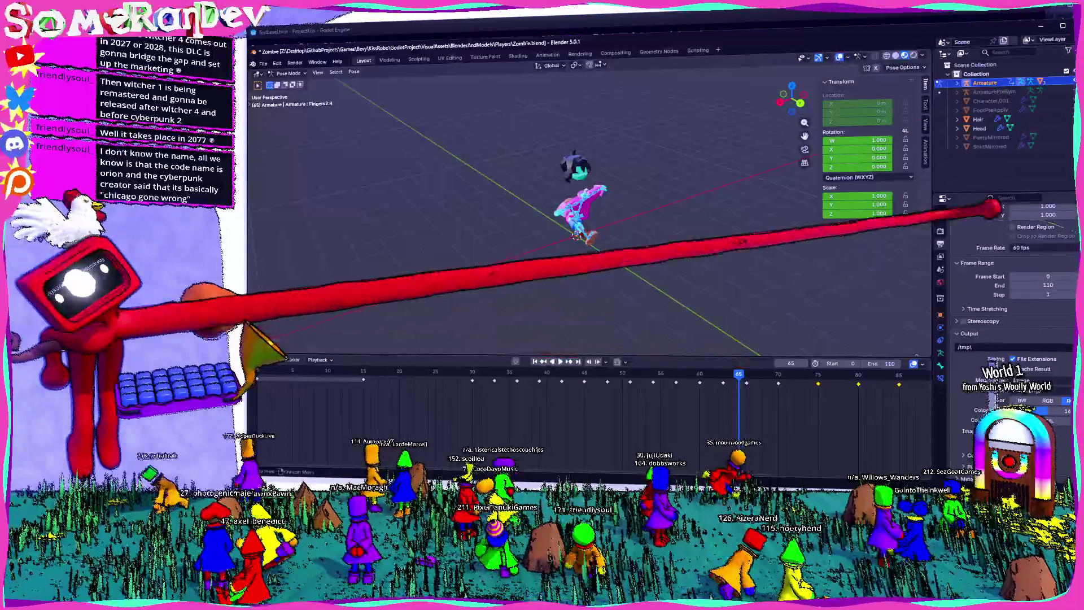
{"action": "key", "text": "alt+Tab"}
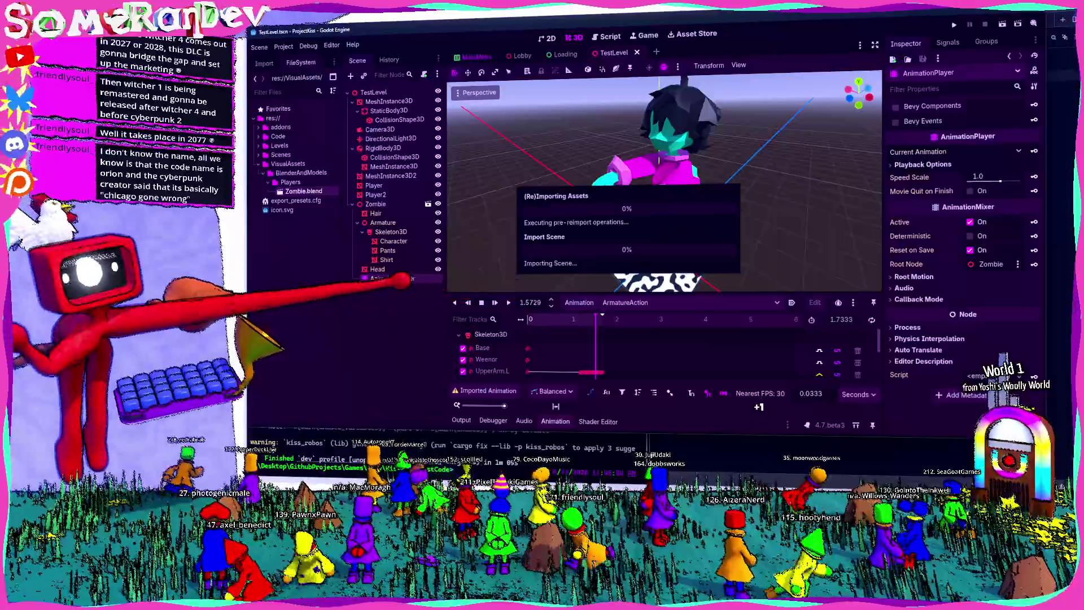
Enable Save to File on ArmatureAction with 2 slices, the first named Run from frame 30 to 65
{"action": "double_click", "coordinate": [303, 191]}
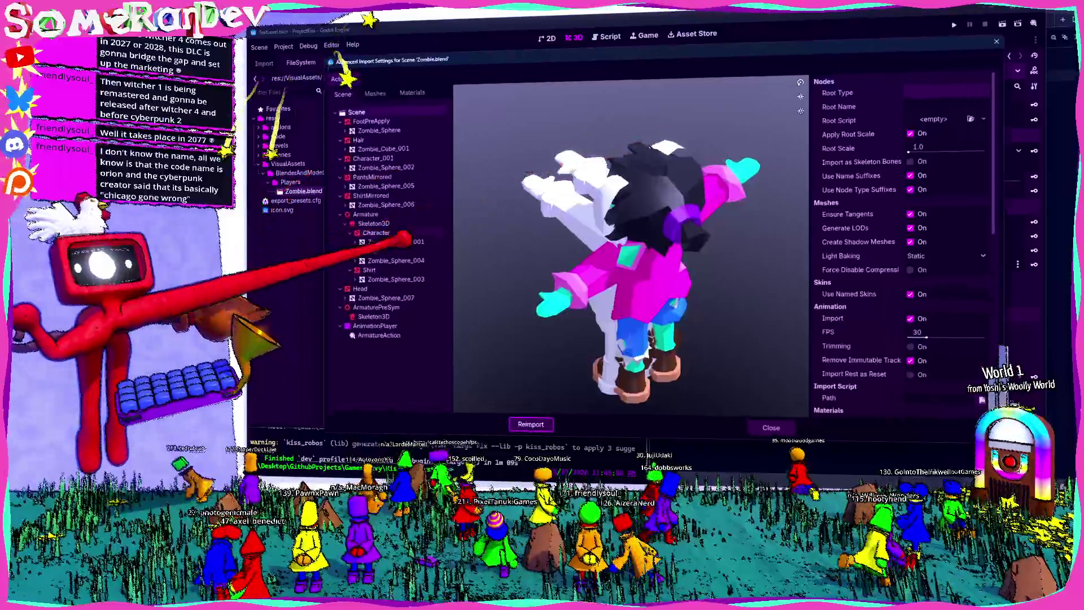
{"action": "left_click", "coordinate": [379, 335]}
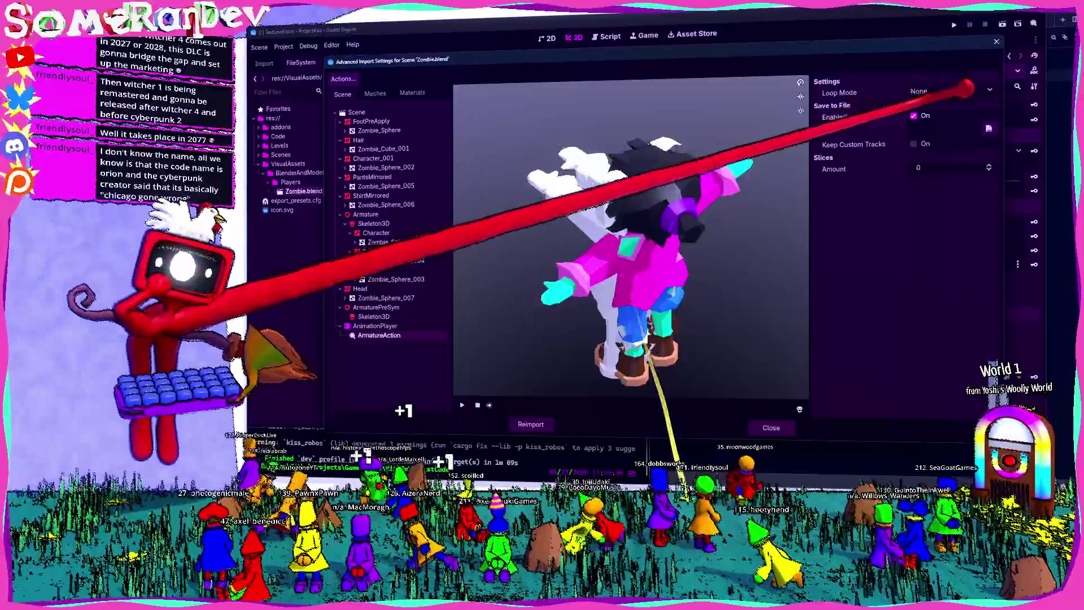
{"action": "left_click", "coordinate": [914, 116]}
{"action": "type", "text": "2"}
{"action": "key", "text": "Return"}
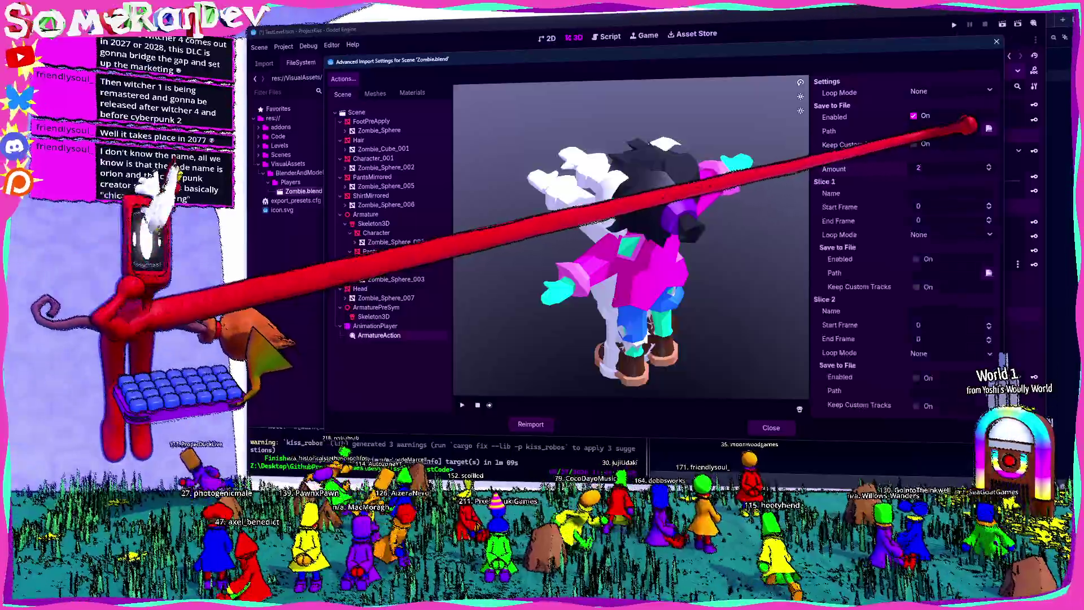
{"action": "type", "text": "Run"}
{"action": "key", "text": "Tab"}
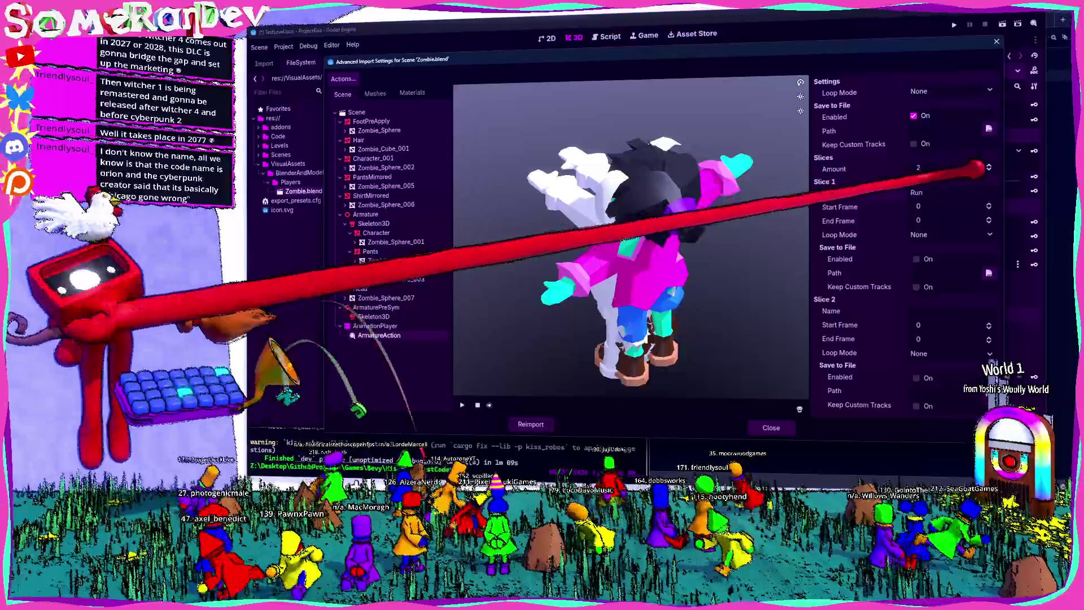
{"action": "type", "text": "30"}
{"action": "key", "text": "Tab"}
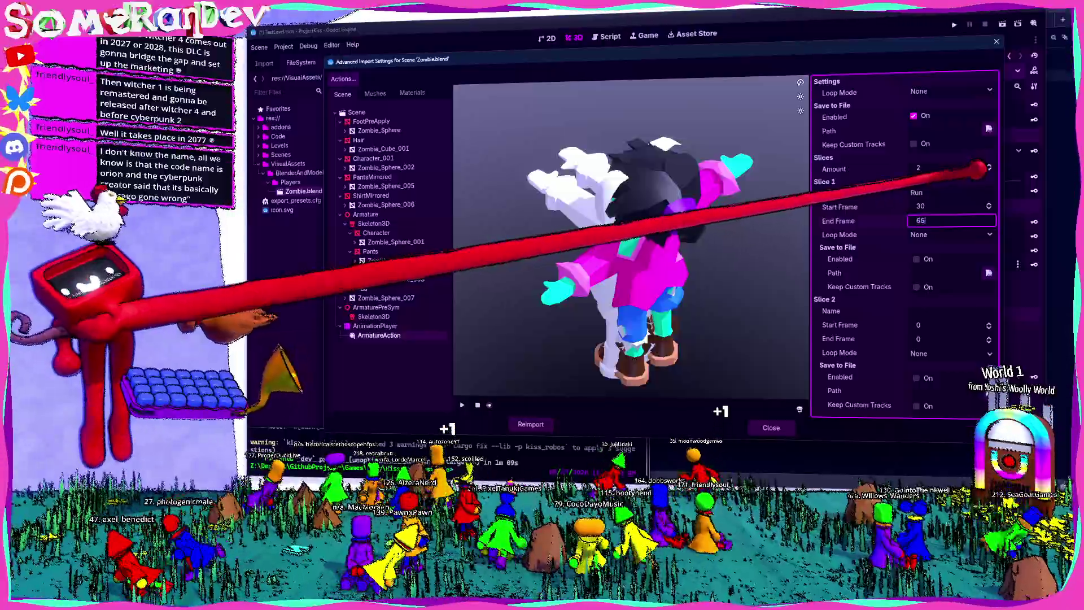
{"action": "key", "text": "Tab"}
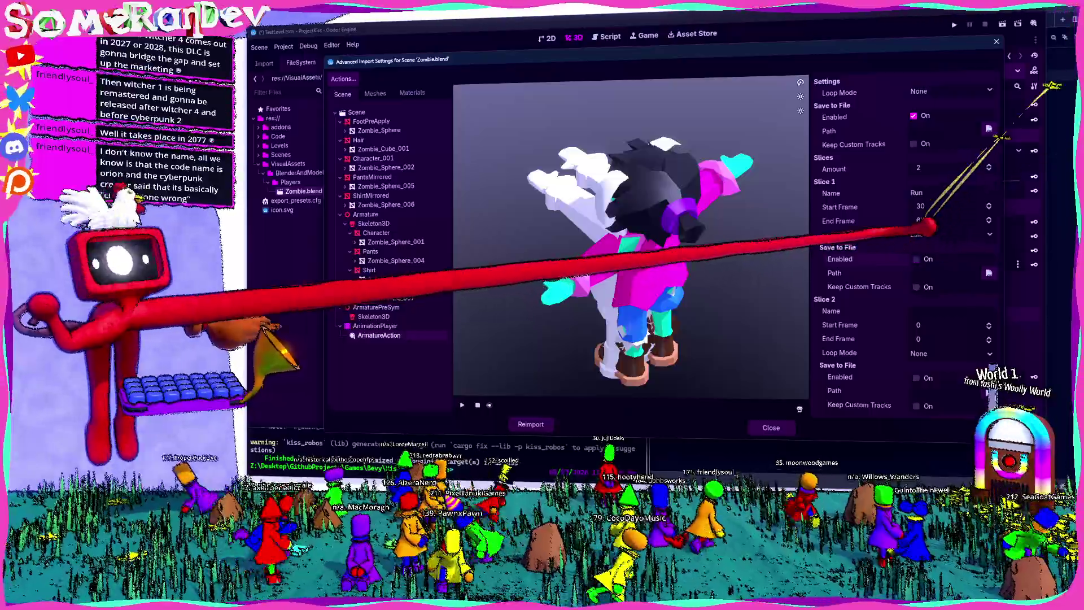
Name the second slice ZombieArms ending at frame 104, set linear looping, and reimport
{"action": "left_click", "coordinate": [943, 311]}
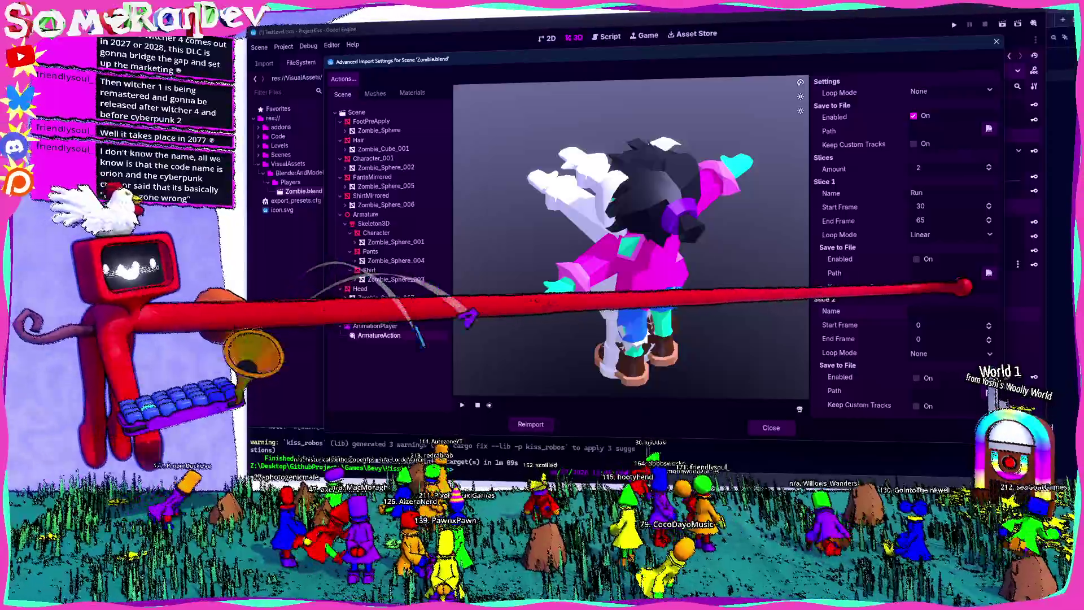
{"action": "type", "text": "ombier"}
{"action": "type", "text": "Arms"}
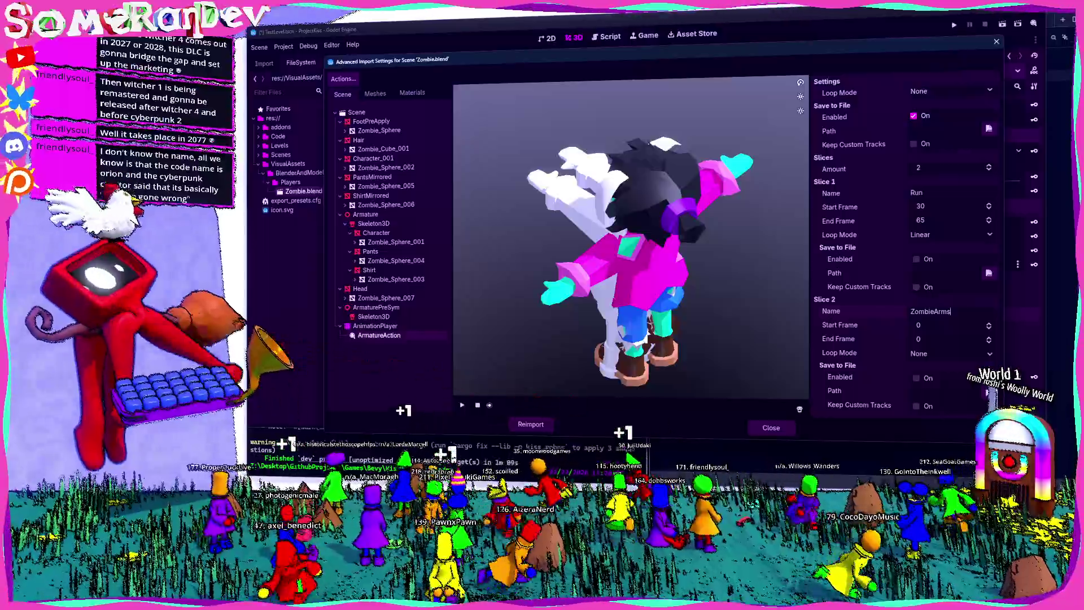
{"action": "key", "text": "alt+Tab"}
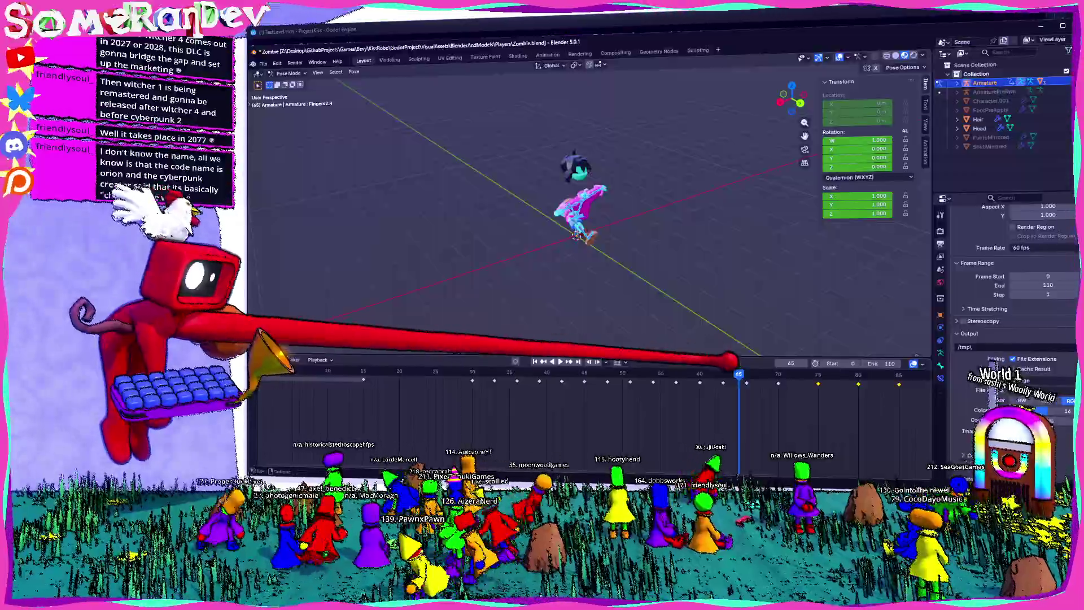
{"action": "scroll", "coordinate": [731, 384], "scroll_direction": "down", "scroll_amount": 3}
{"action": "key", "text": "space"}
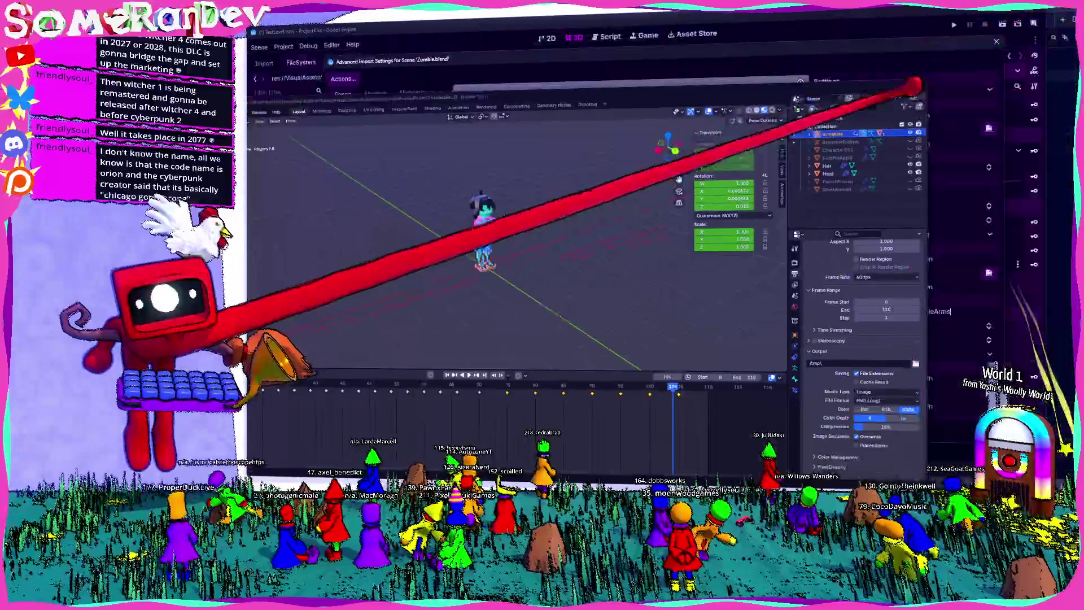
{"action": "key", "text": "alt+Tab"}
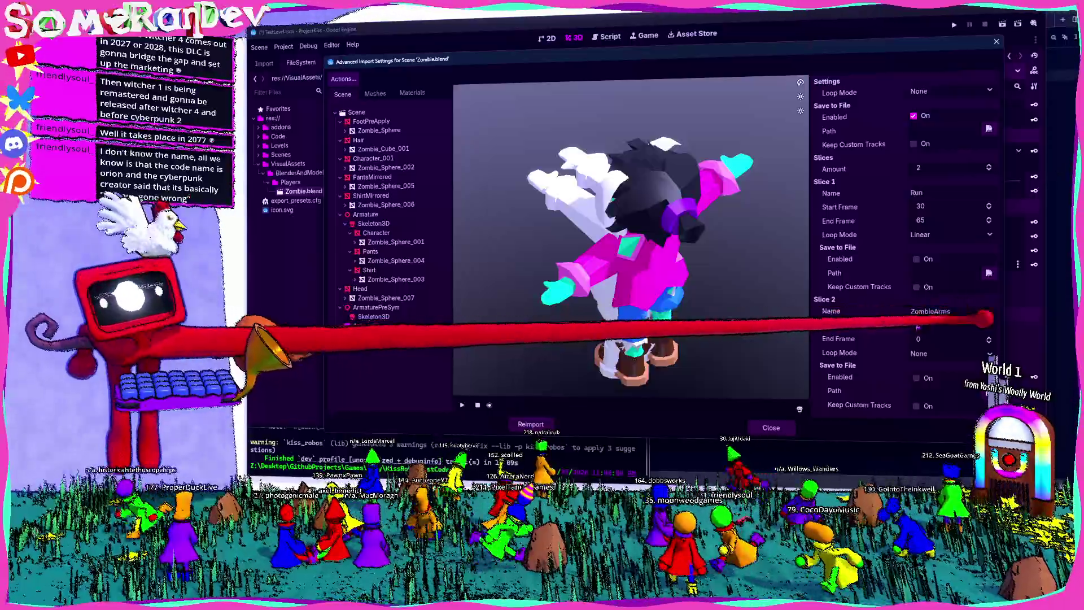
{"action": "left_click", "coordinate": [920, 339]}
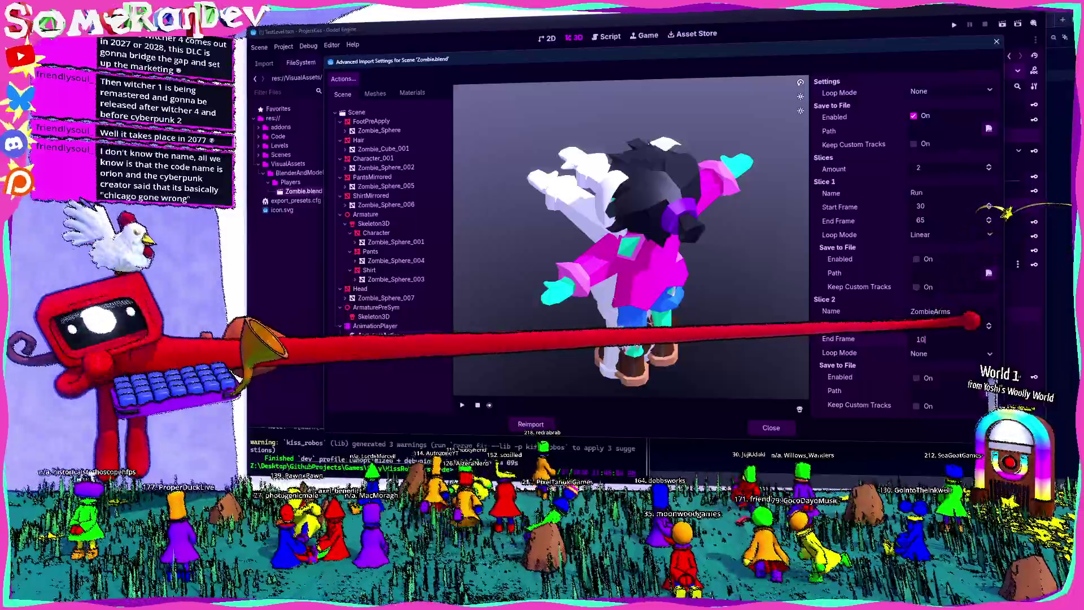
{"action": "type", "text": "104"}
{"action": "left_click", "coordinate": [949, 353]}
{"action": "left_click", "coordinate": [927, 367]}
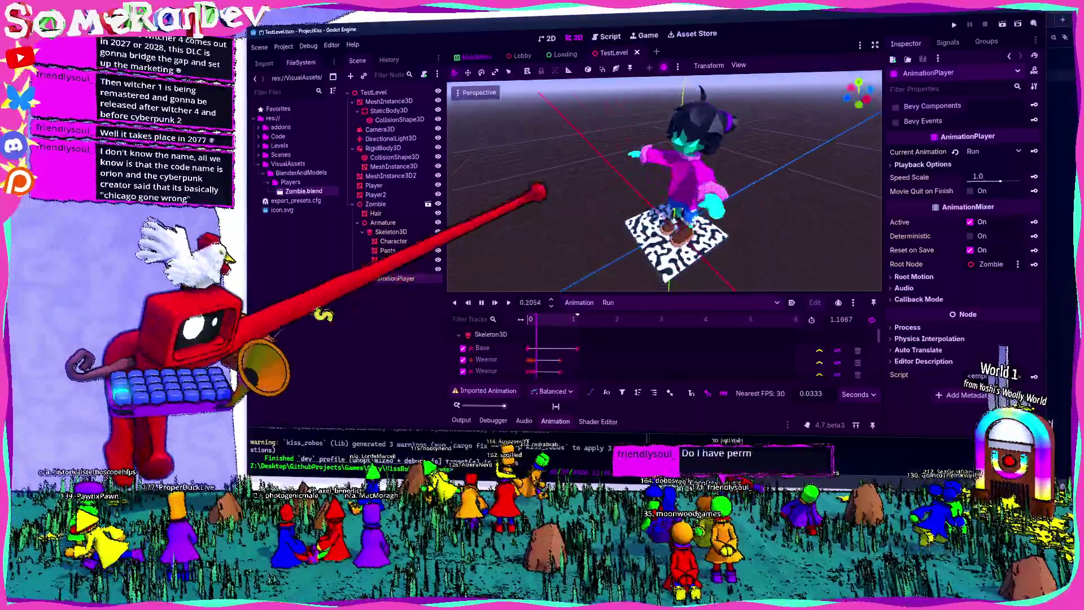
Reopen the Advanced Import Settings for Zombie.blend from the FileSystem dock
{"action": "double_click", "coordinate": [304, 190]}
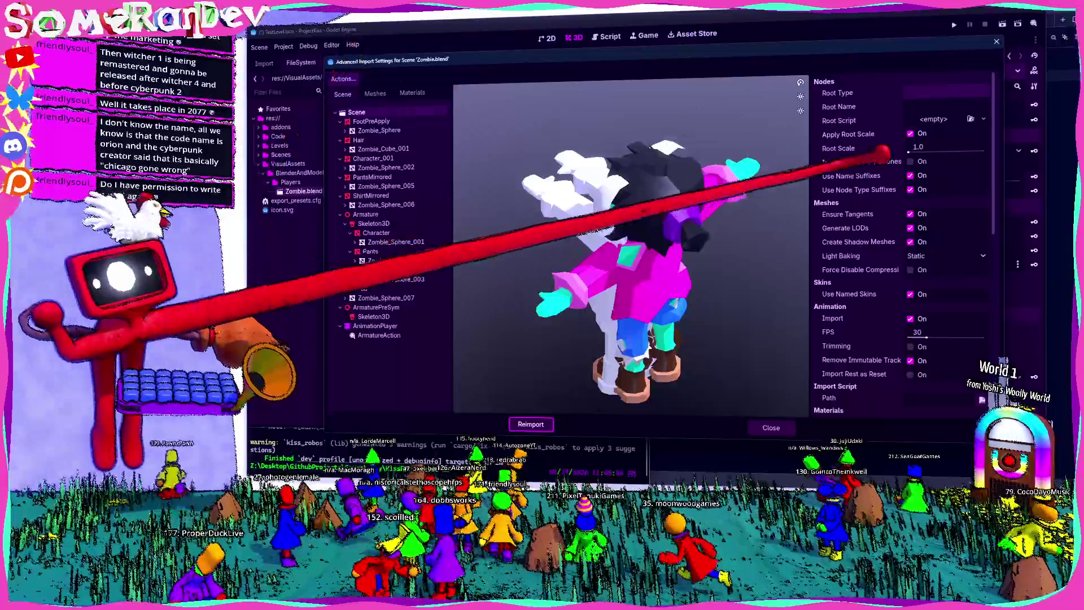
Change the animation import FPS from 30 to 60 and reimport Zombie.blend
{"action": "scroll", "coordinate": [955, 212], "scroll_direction": "down", "scroll_amount": 5}
{"action": "scroll", "coordinate": [958, 211], "scroll_direction": "up", "scroll_amount": 3}
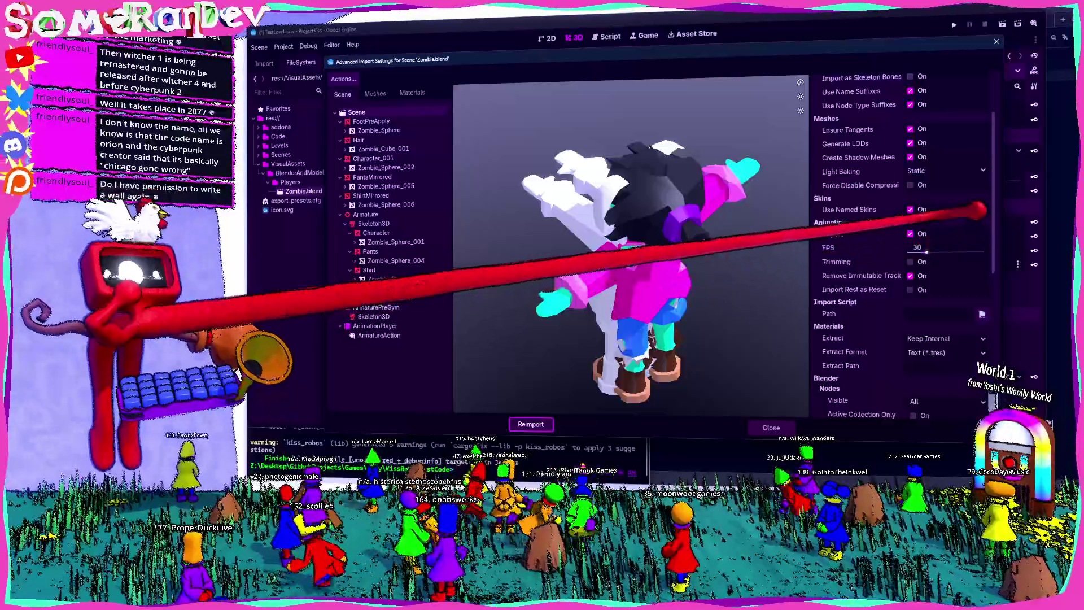
{"action": "type", "text": "60"}
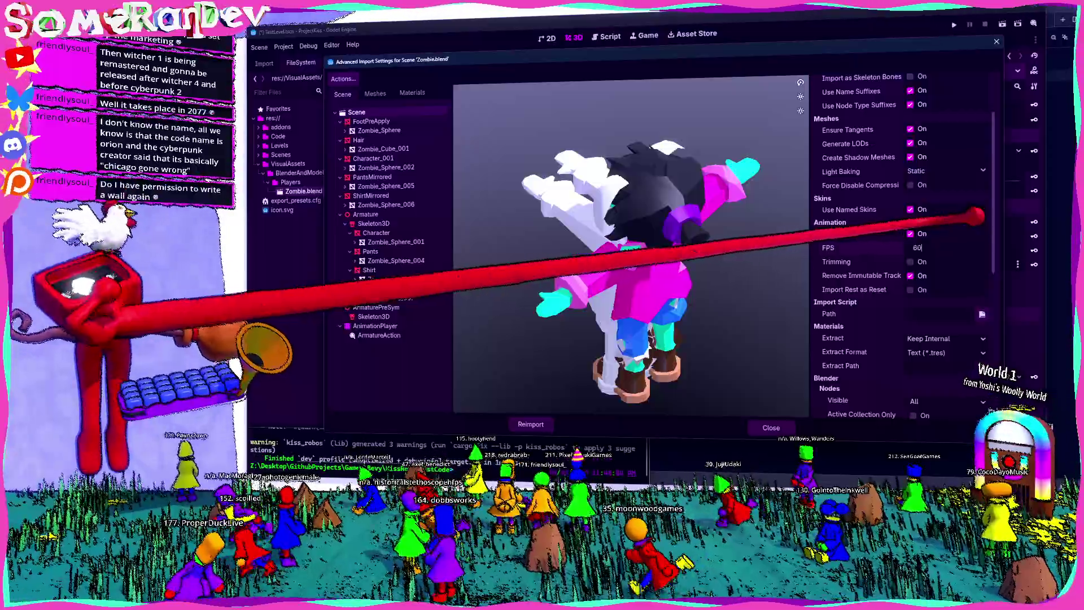
{"action": "key", "text": "Return"}
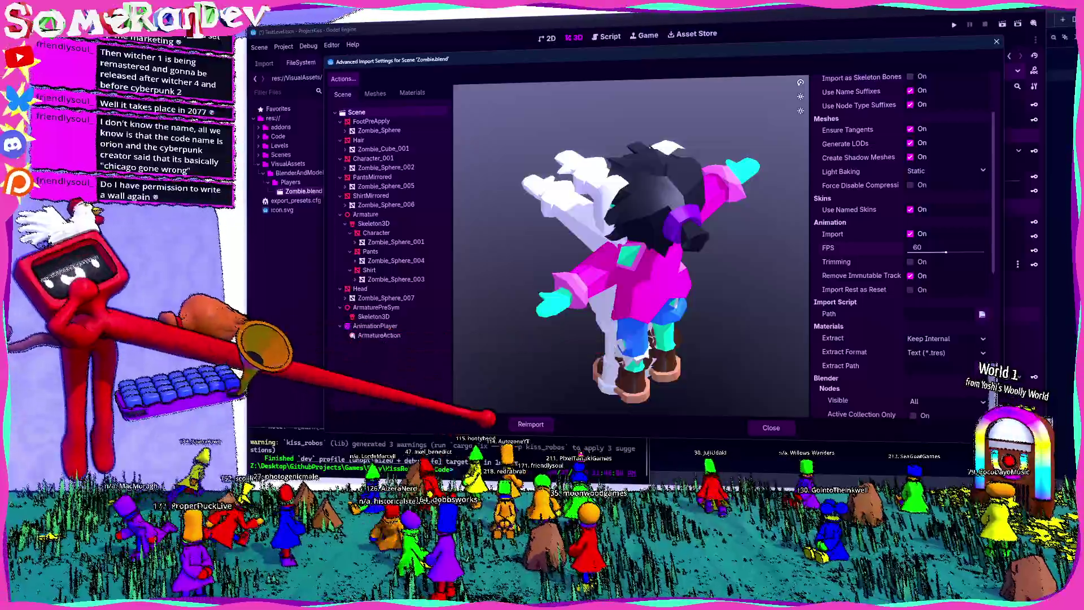
{"action": "left_click", "coordinate": [530, 424]}
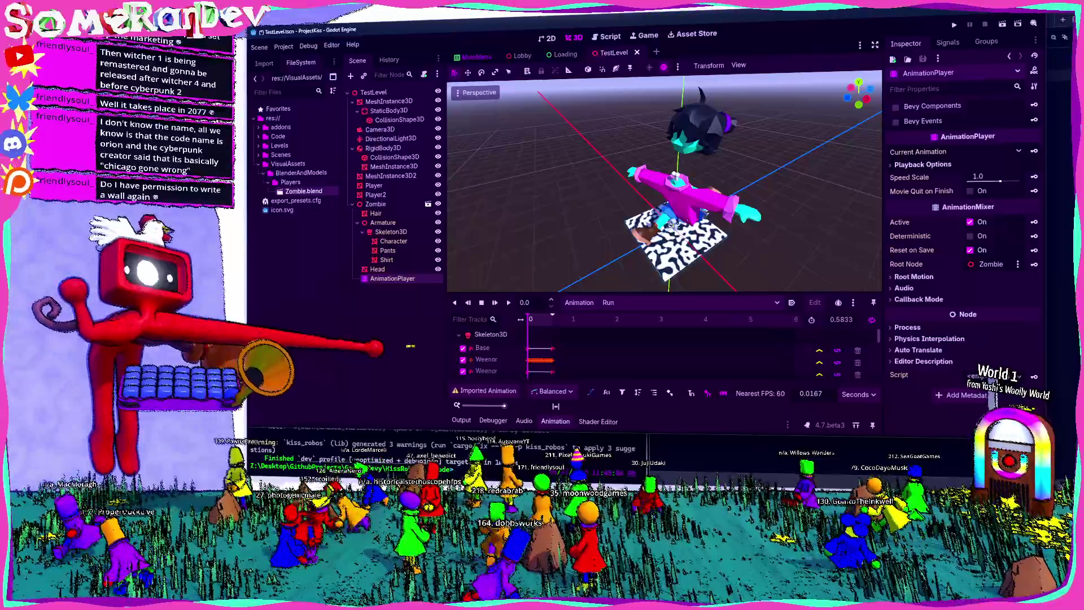
{"action": "left_click", "coordinate": [398, 305]}
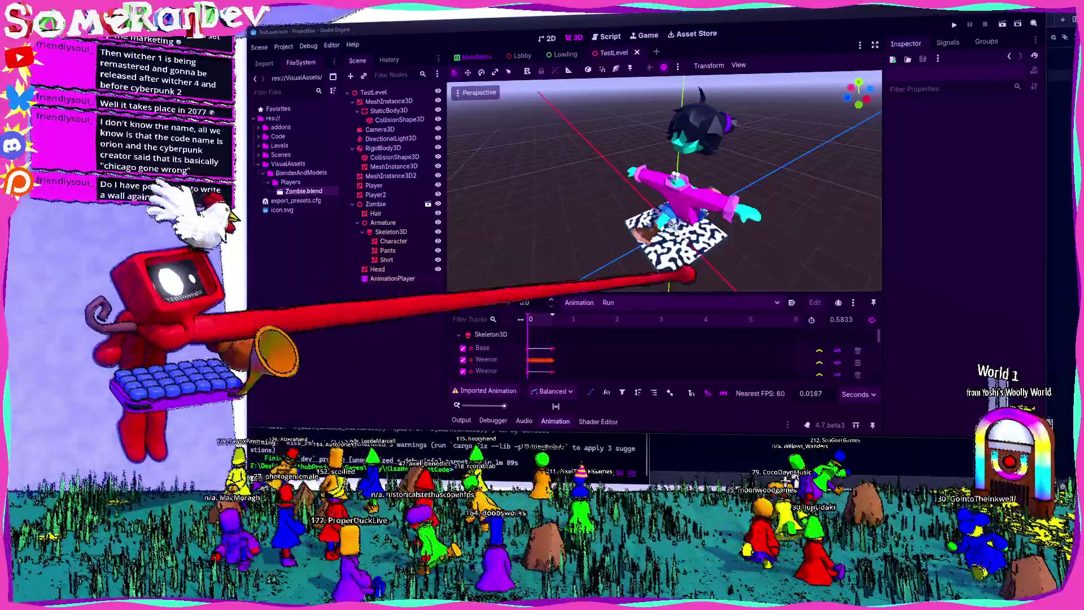
{"action": "key", "text": "shift+d"}
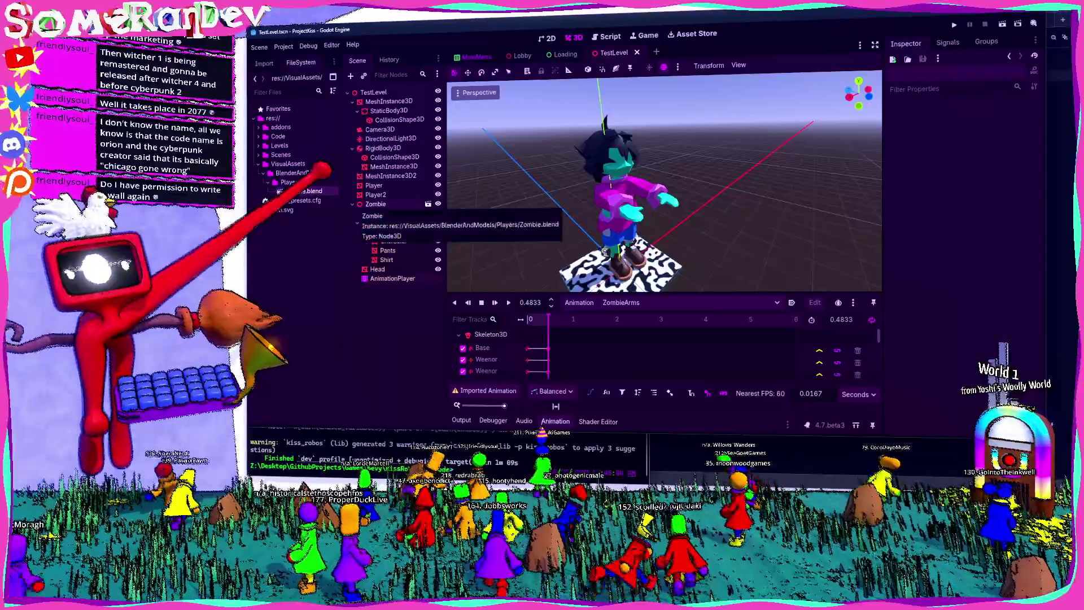
Create a new folder named Objects in res://
{"action": "left_click", "coordinate": [376, 204]}
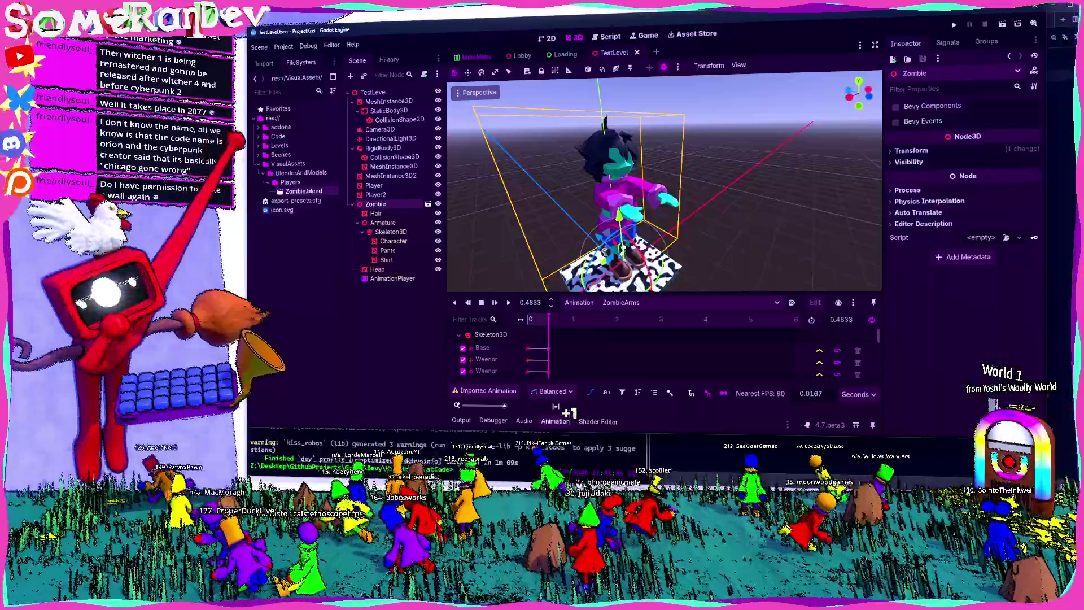
{"action": "right_click", "coordinate": [273, 118]}
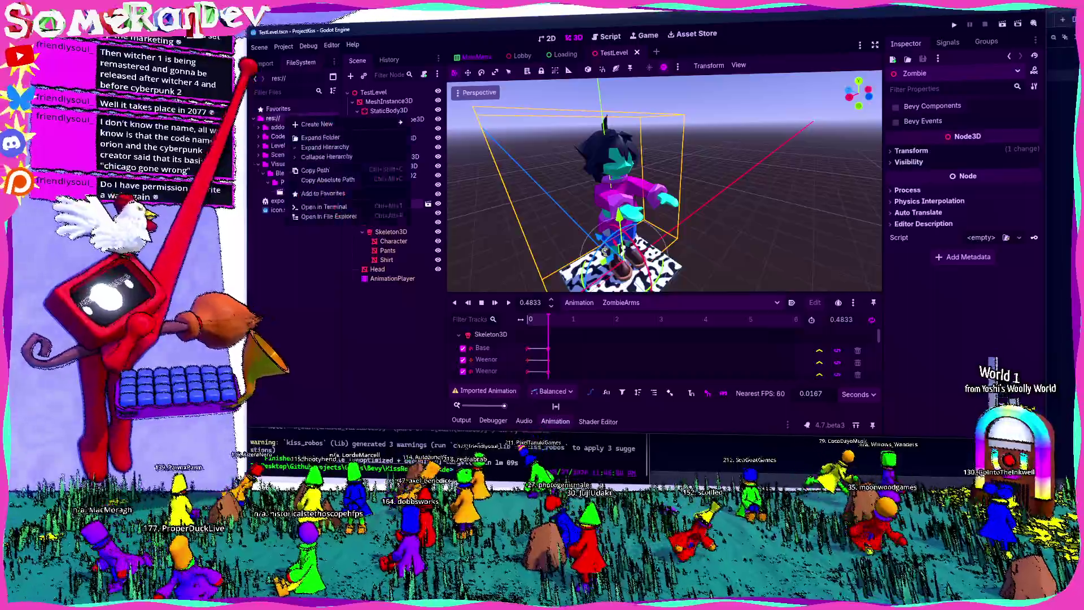
{"action": "mouse_move", "coordinate": [339, 122]}
{"action": "left_click", "coordinate": [447, 121]}
{"action": "type", "text": "Objects"}
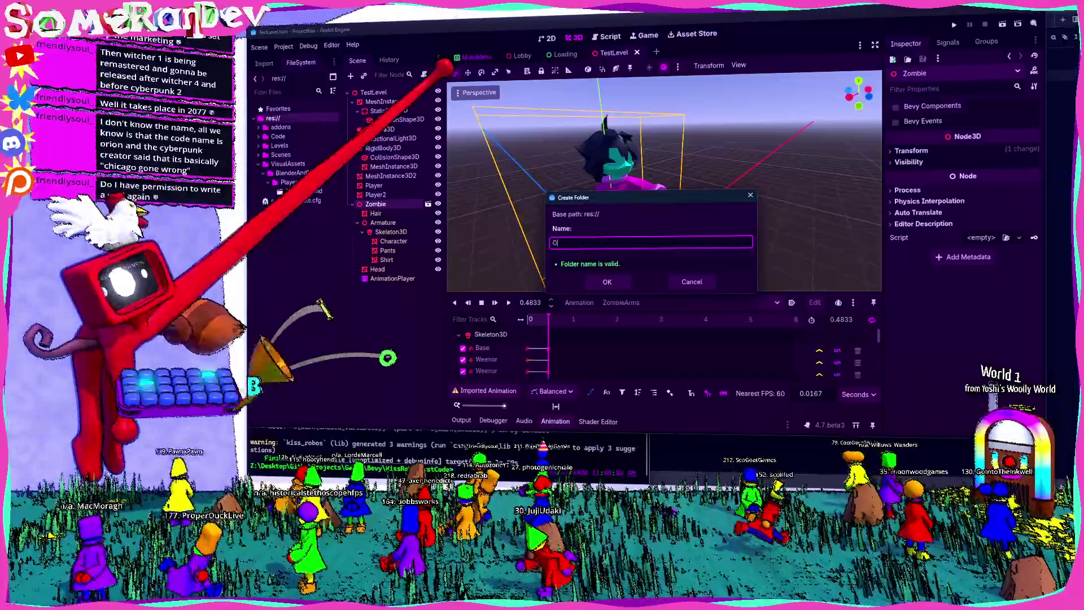
{"action": "key", "text": "Return"}
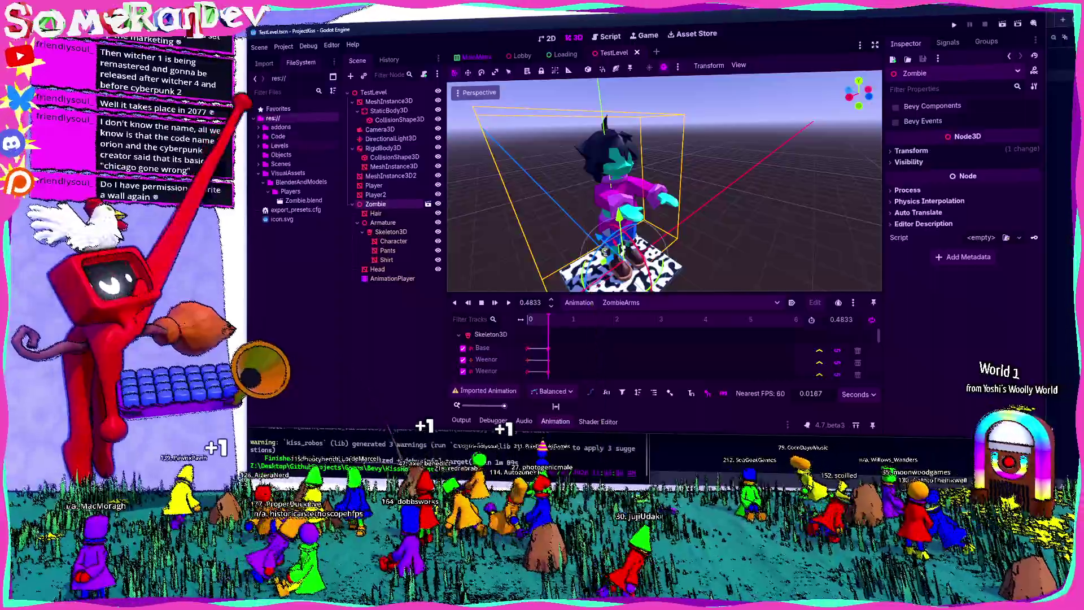
Create a new 3D scene named Player inside the Objects folder
{"action": "right_click", "coordinate": [286, 154]}
{"action": "mouse_move", "coordinate": [339, 160]}
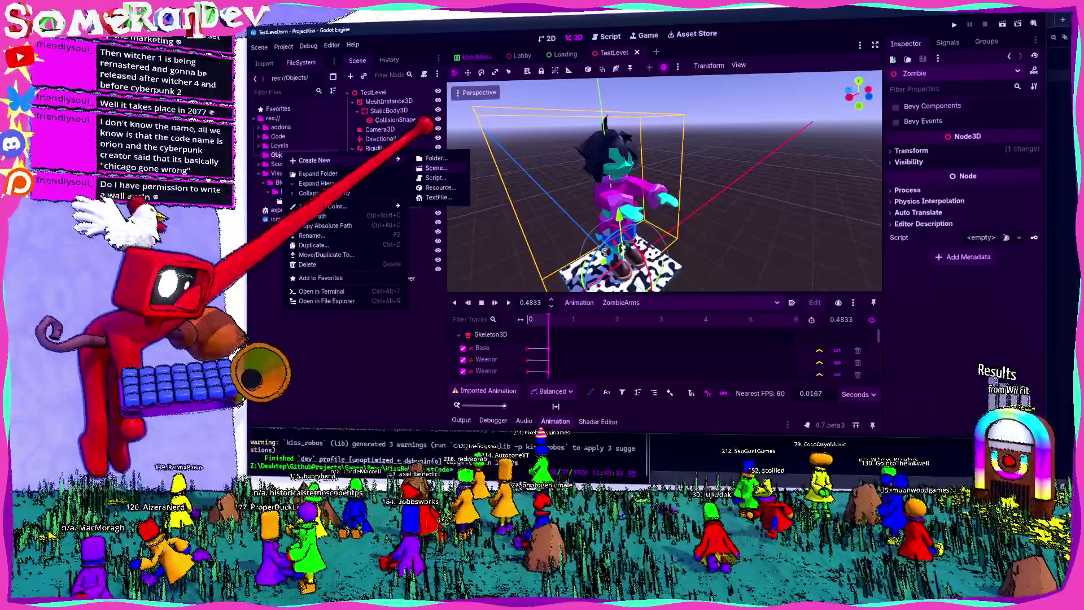
{"action": "left_click", "coordinate": [436, 168]}
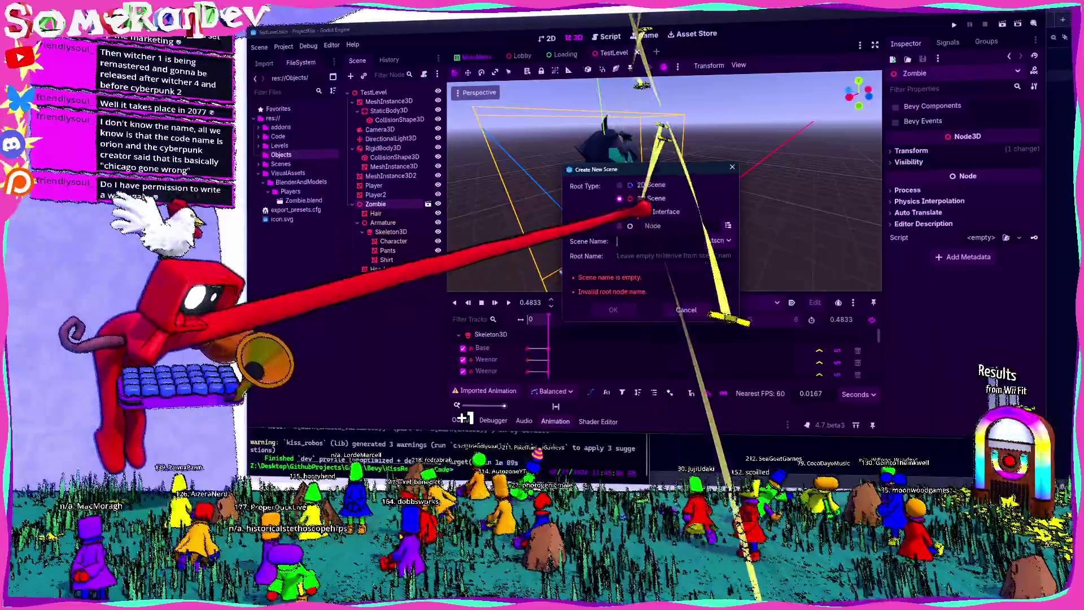
{"action": "type", "text": "Player"}
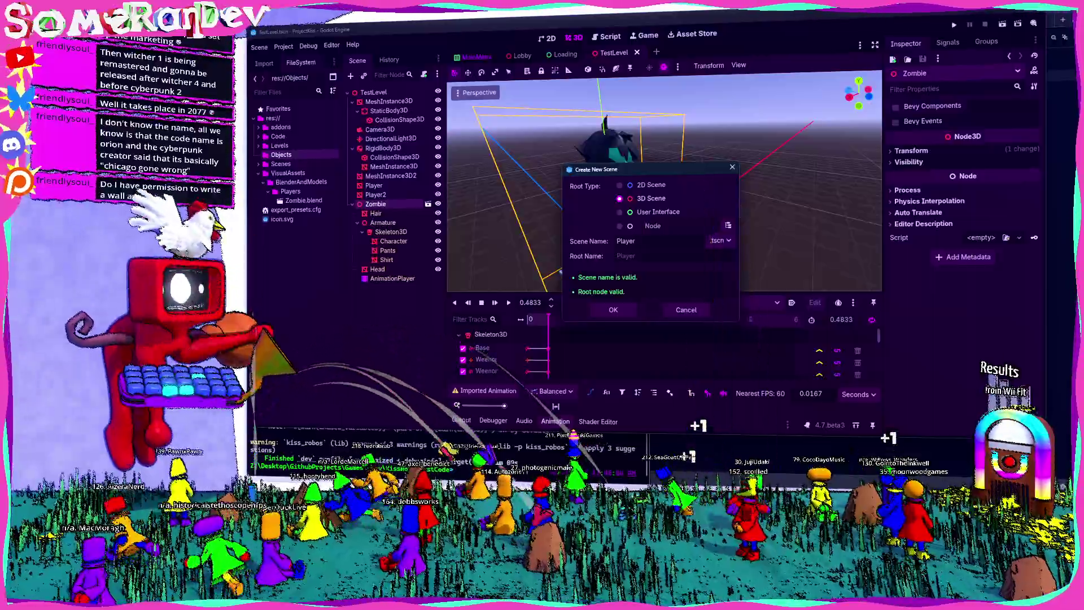
Confirm creating Player.tscn in the Objects folder with an empty Player root node
{"action": "key", "text": "Return"}
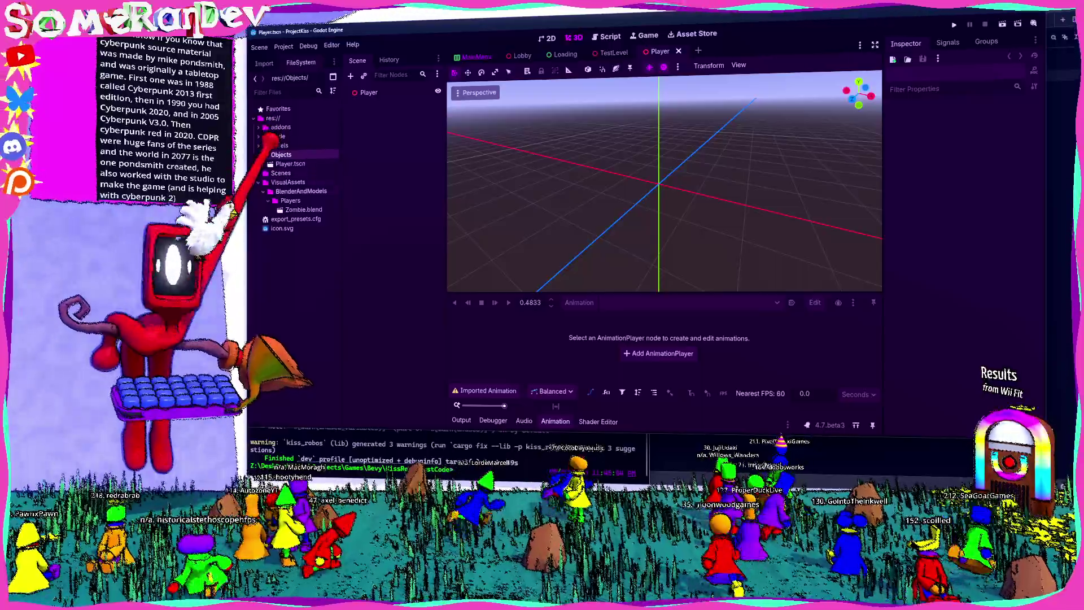
Drag Zombie.blend into the Player scene, frame it, and save the scene
{"action": "left_click", "coordinate": [290, 163]}
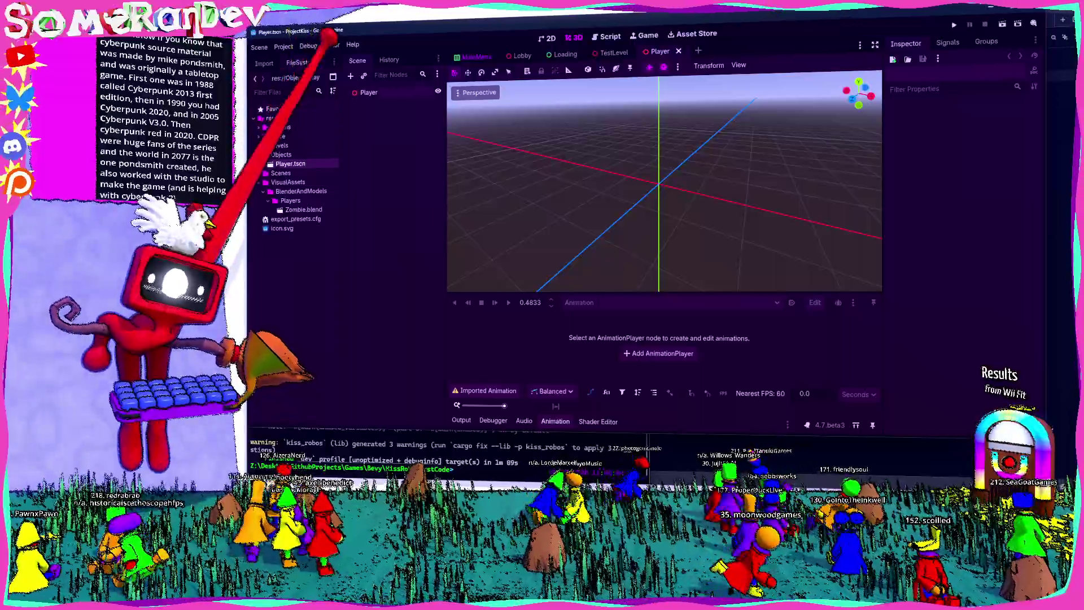
{"action": "left_click", "coordinate": [303, 209]}
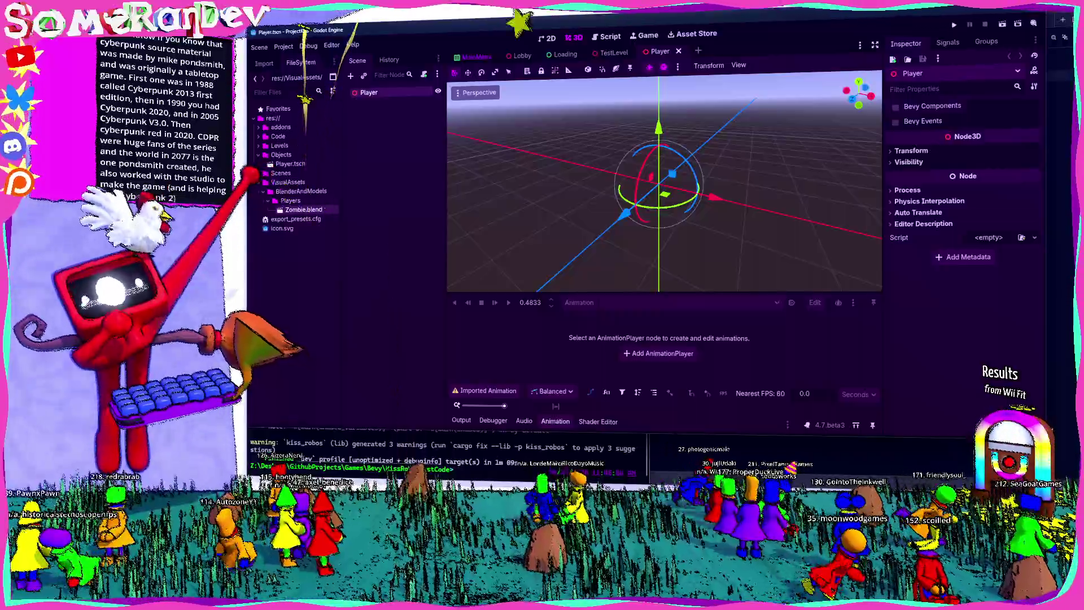
{"action": "mouse_move", "coordinate": [324, 210]}
{"action": "left_mouse_down"}
{"action": "mouse_move", "coordinate": [653, 194]}
{"action": "mouse_move", "coordinate": [642, 182]}
{"action": "mouse_move", "coordinate": [520, 182]}
{"action": "mouse_move", "coordinate": [559, 175]}
{"action": "left_mouse_up"}
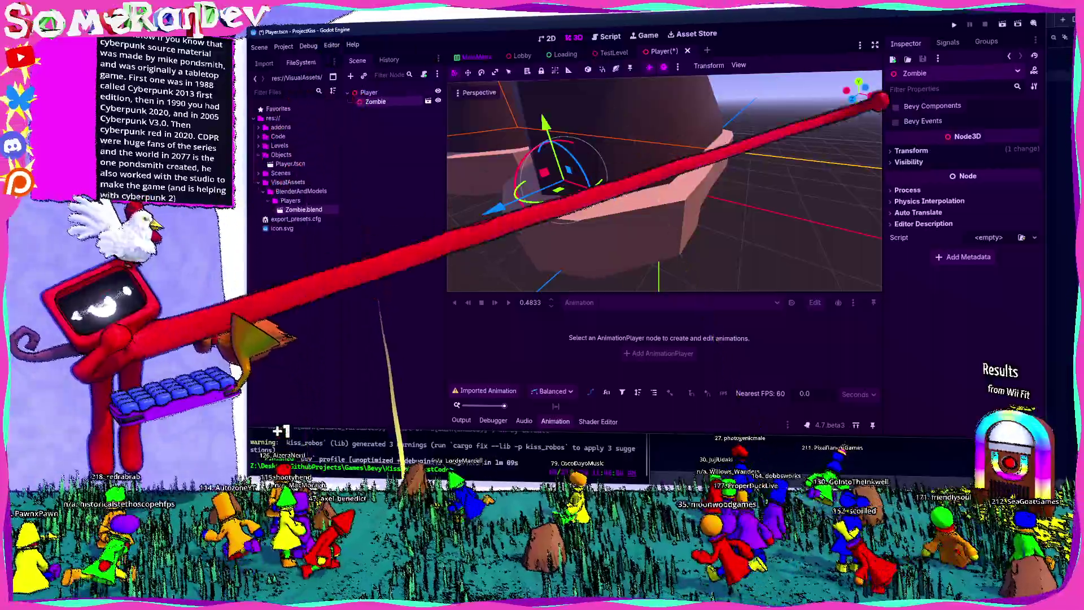
{"action": "left_click", "coordinate": [911, 151]}
{"action": "key", "text": "f"}
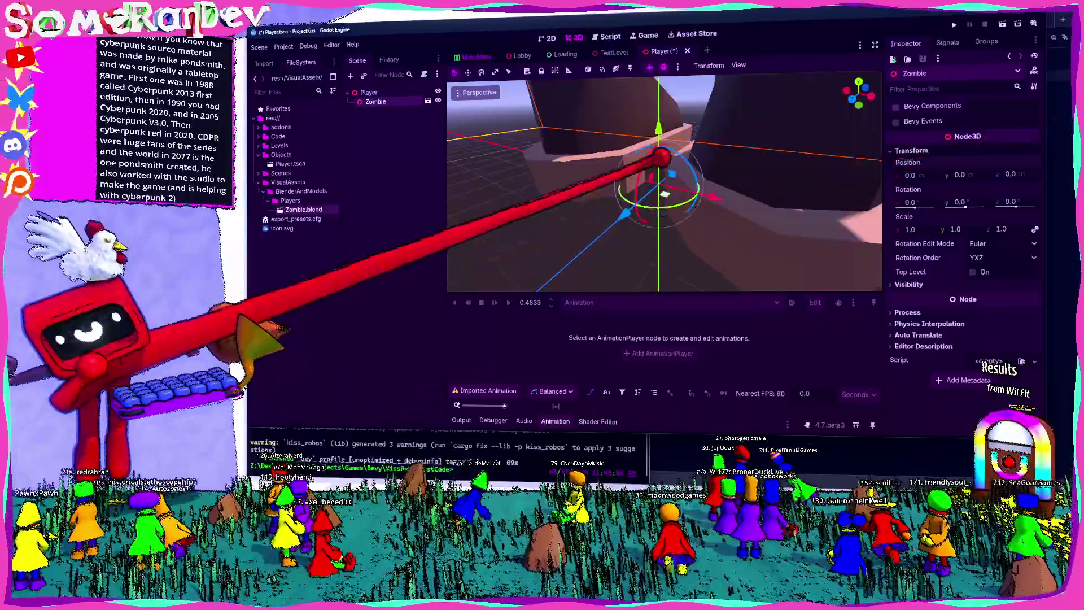
{"action": "key", "text": "ctrl+s"}
In TestLevel, delete the old Zombie node
{"action": "left_click", "coordinate": [612, 52]}
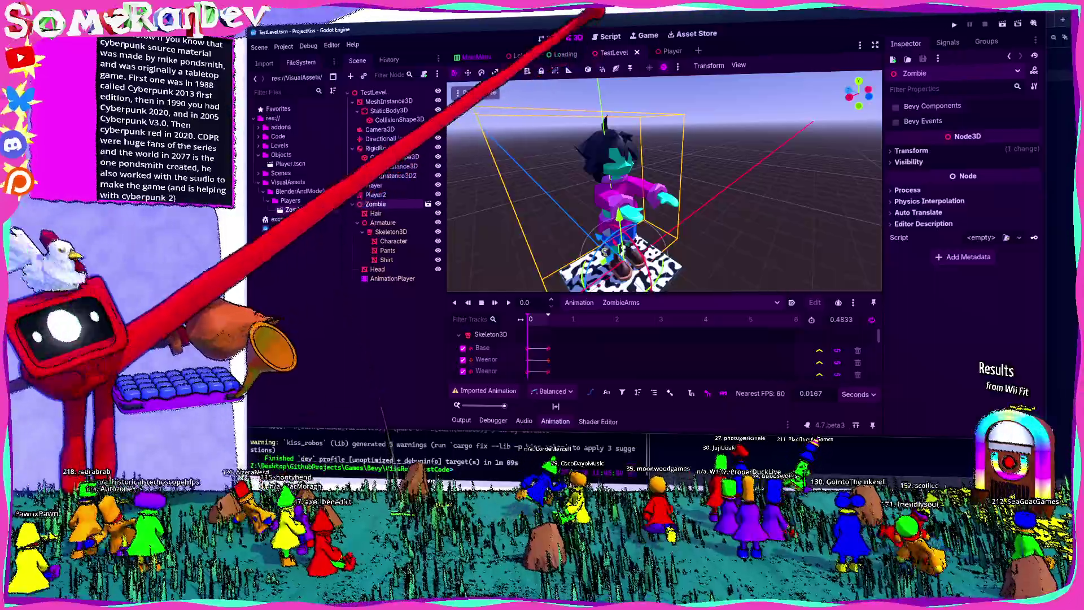
{"action": "key", "text": "Delete"}
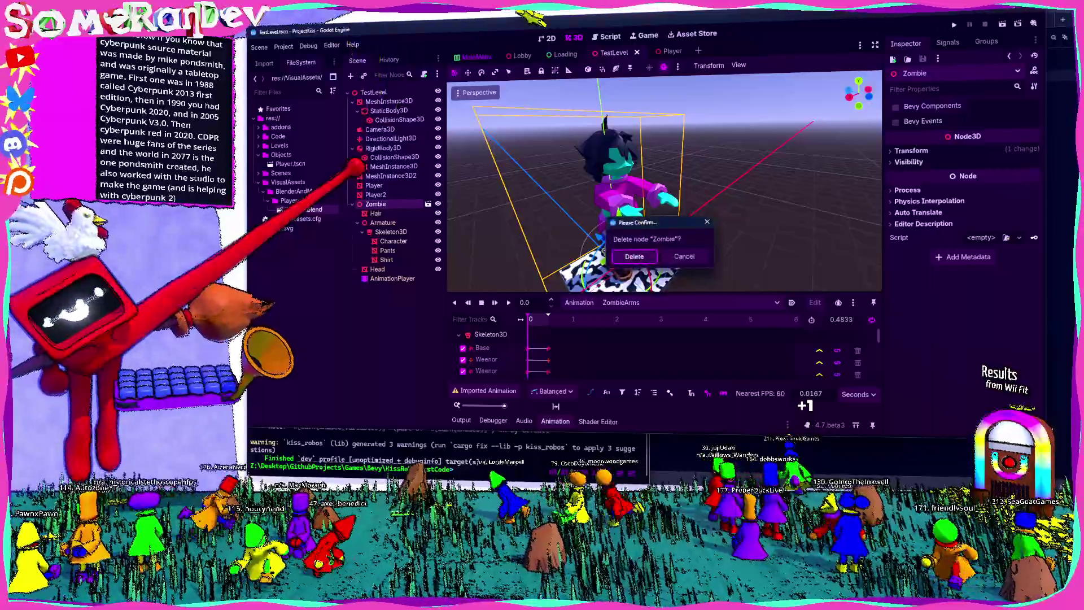
{"action": "key", "text": "Return"}
Replace TestLevel's old Player node with an instance of Player.tscn placed in the viewport
{"action": "left_click", "coordinate": [374, 185]}
{"action": "key", "text": "f"}
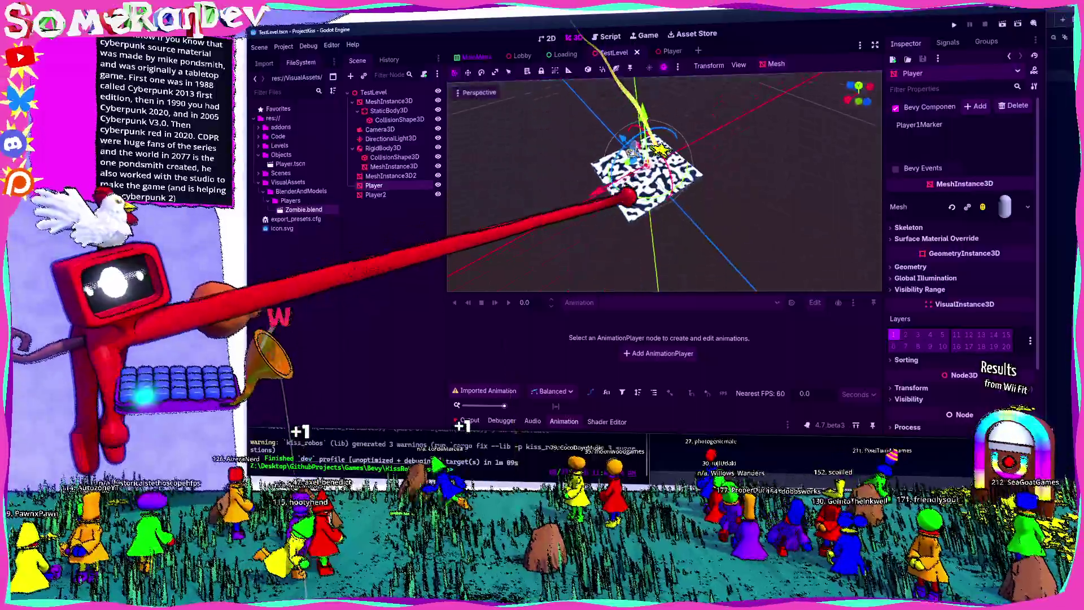
{"action": "scroll", "coordinate": [664, 181], "scroll_direction": "up", "scroll_amount": 8}
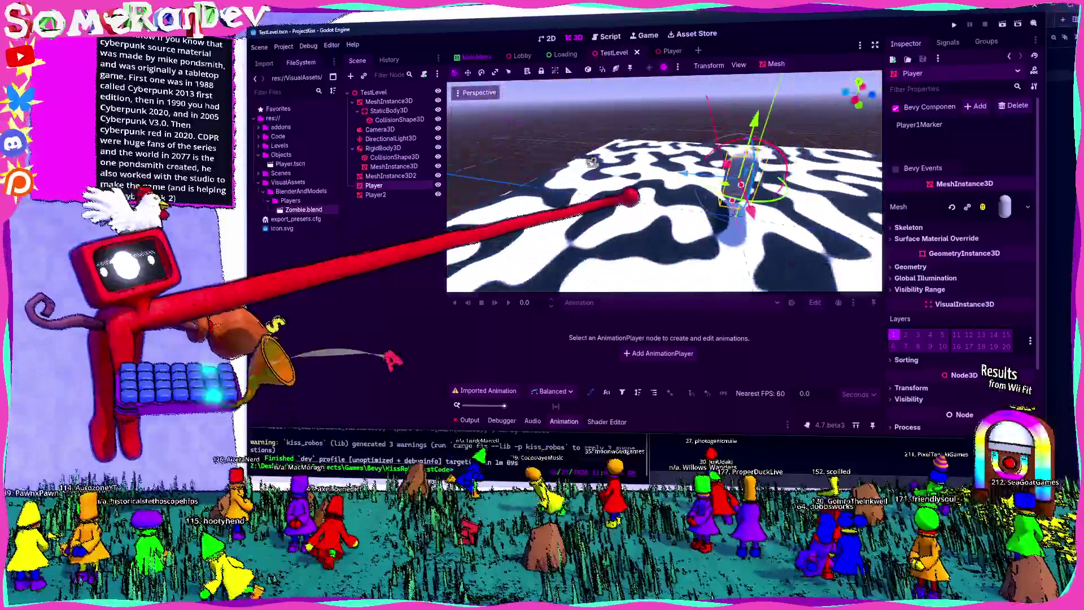
{"action": "scroll", "coordinate": [630, 196], "scroll_direction": "down", "scroll_amount": 5}
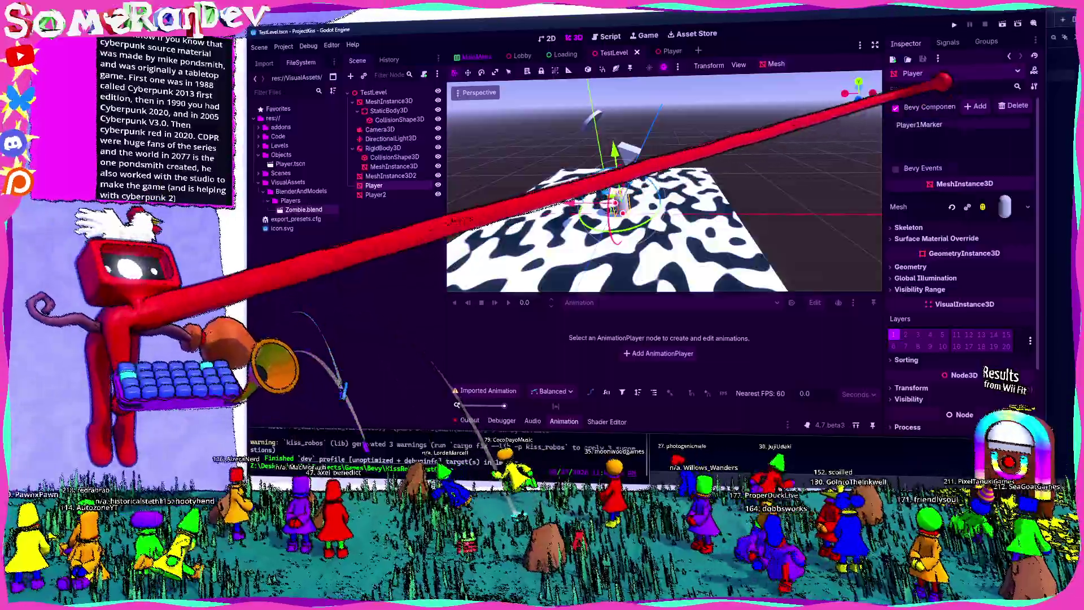
{"action": "left_click", "coordinate": [976, 105]}
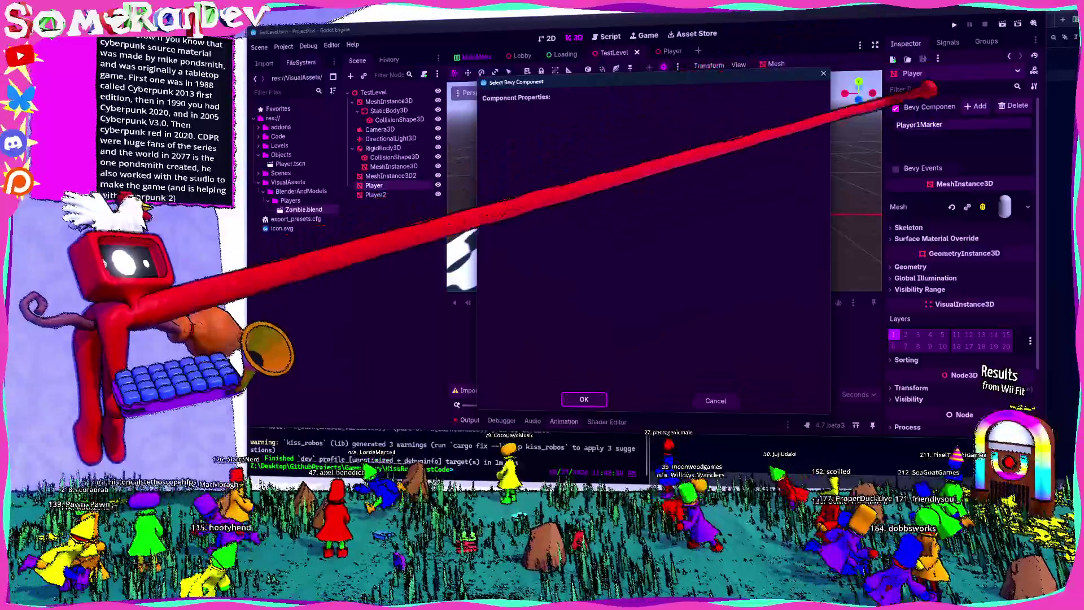
{"action": "key", "text": "Escape"}
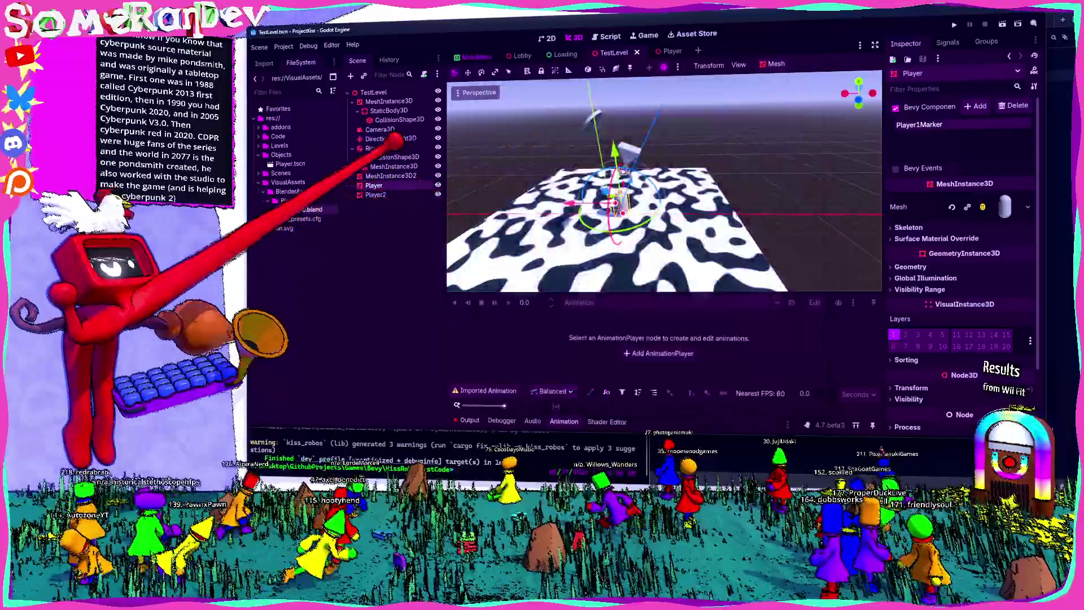
{"action": "key", "text": "Delete"}
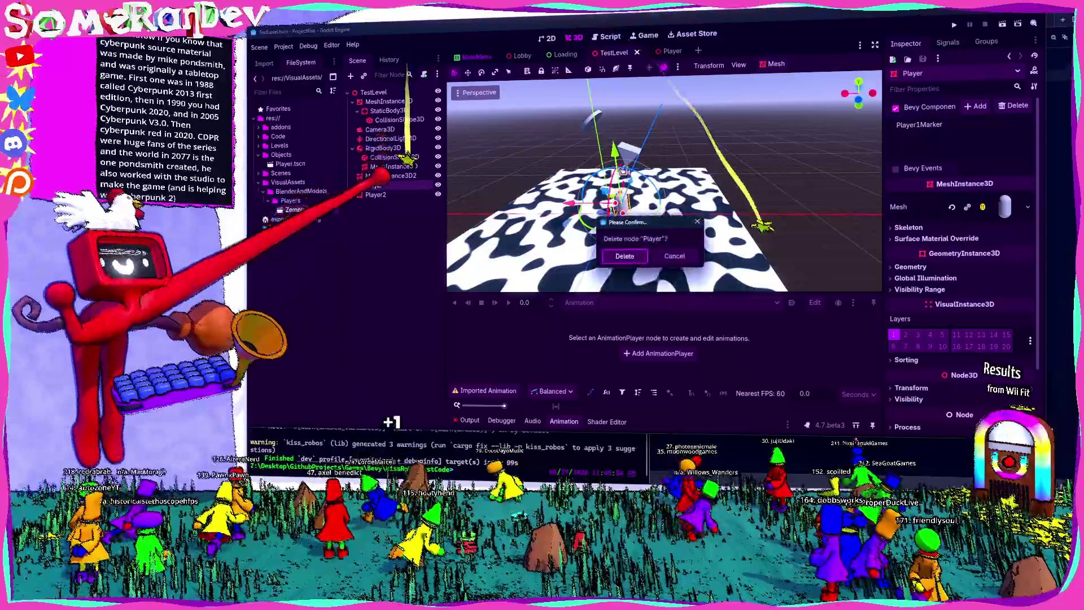
{"action": "key", "text": "Return"}
{"action": "mouse_move", "coordinate": [291, 164]}
{"action": "left_mouse_down"}
{"action": "mouse_move", "coordinate": [615, 180]}
{"action": "mouse_move", "coordinate": [624, 215]}
{"action": "mouse_move", "coordinate": [599, 204]}
{"action": "left_mouse_up"}
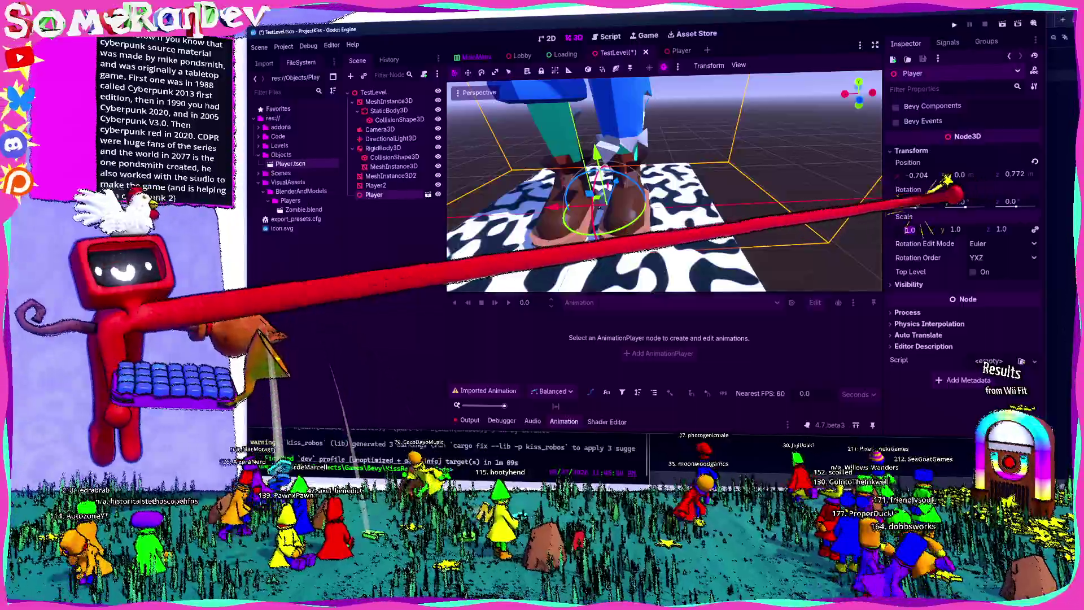
Save TestLevel, then enable Editable Children on the Zombie node in the Player scene
{"action": "key", "text": "ctrl+s"}
{"action": "left_click", "coordinate": [661, 51]}
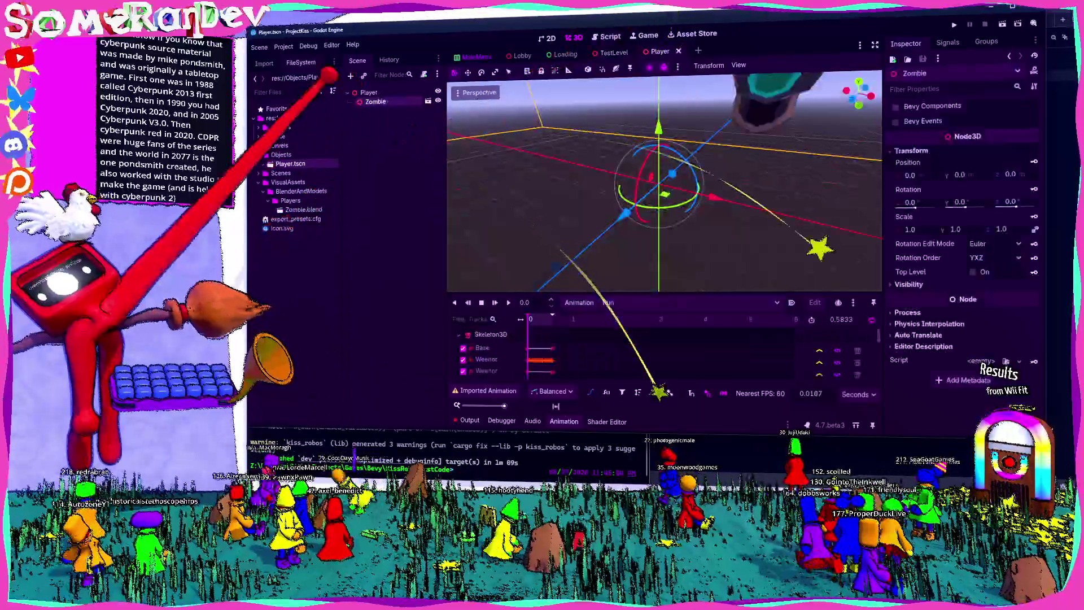
{"action": "right_click", "coordinate": [389, 102]}
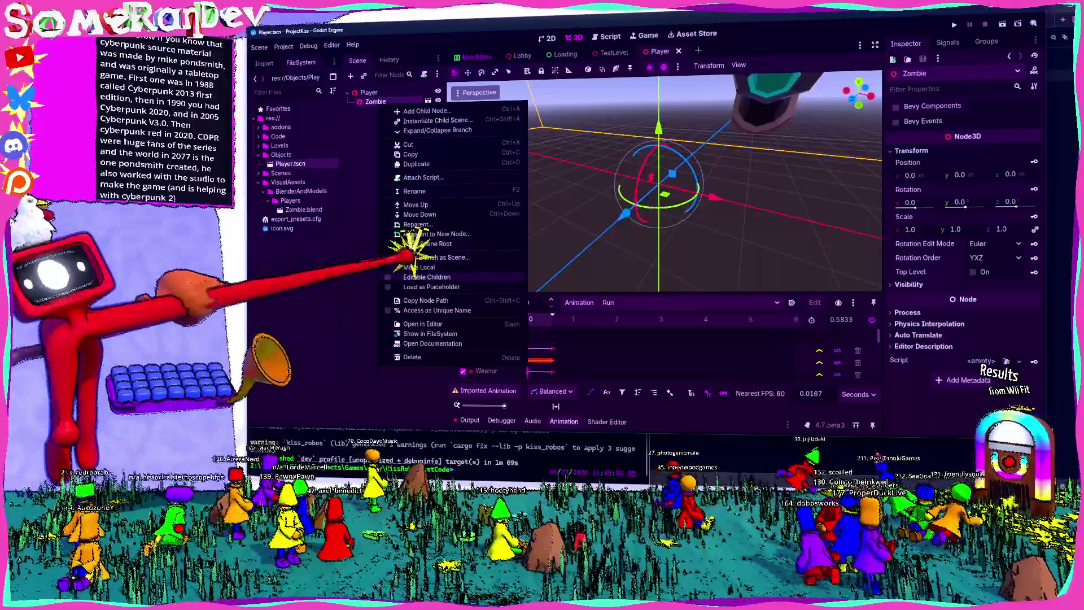
{"action": "left_click", "coordinate": [427, 277]}
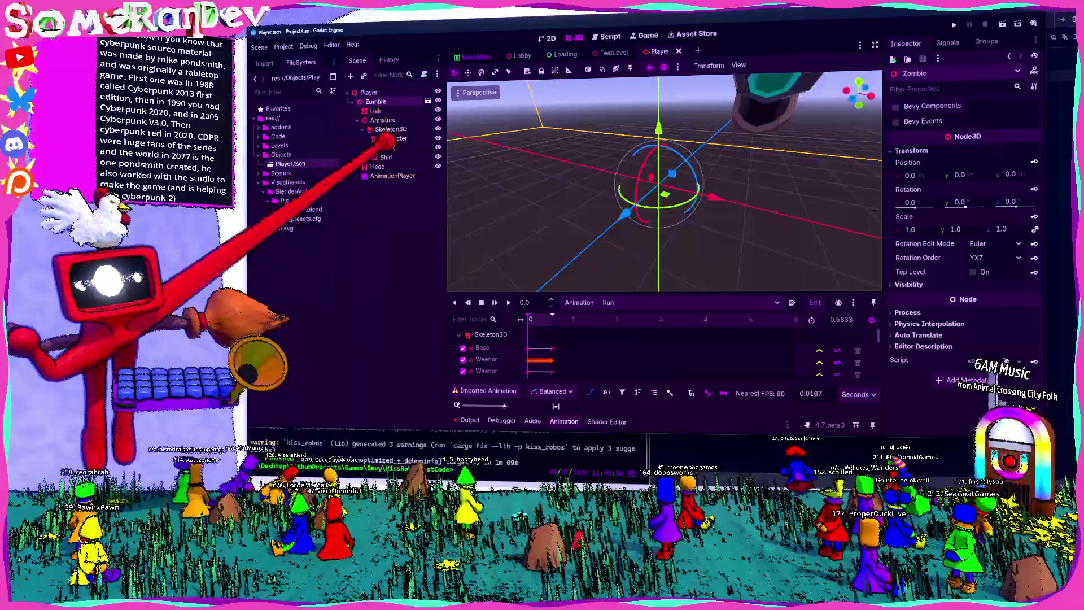
Scale the Zombie to 0.1 and check the resized player in TestLevel
{"action": "type", "text": "0.1"}
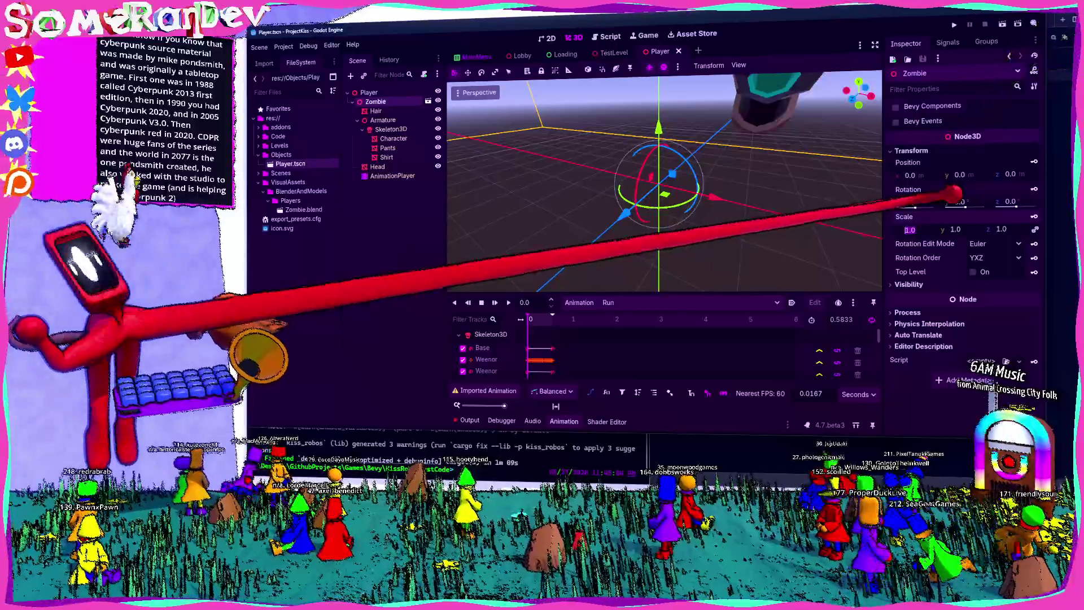
{"action": "key", "text": "Return"}
{"action": "scroll", "coordinate": [624, 193], "scroll_direction": "down", "scroll_amount": 3}
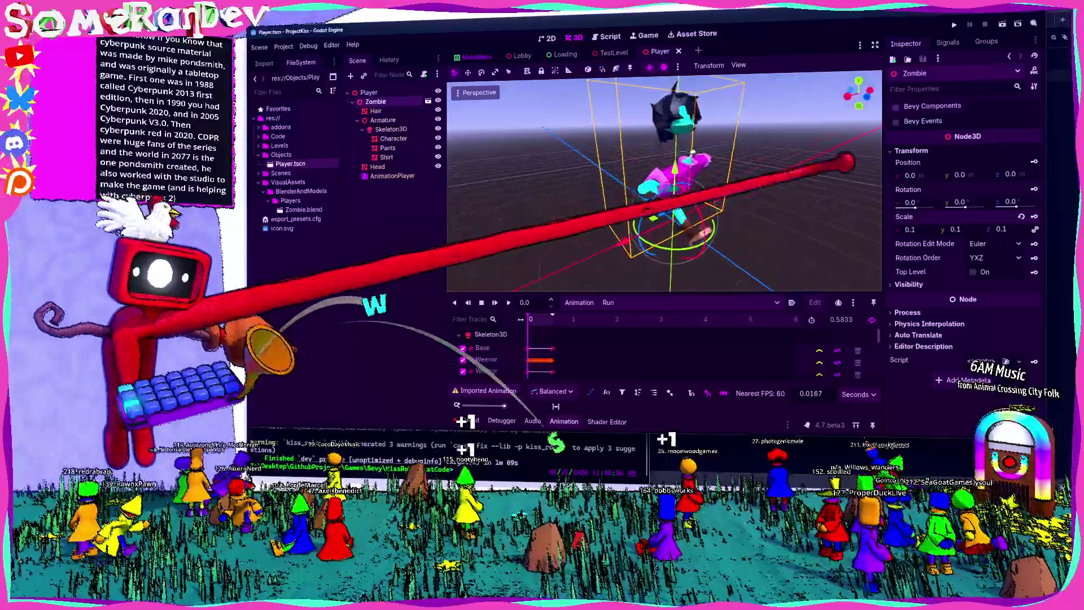
{"action": "left_click", "coordinate": [615, 51]}
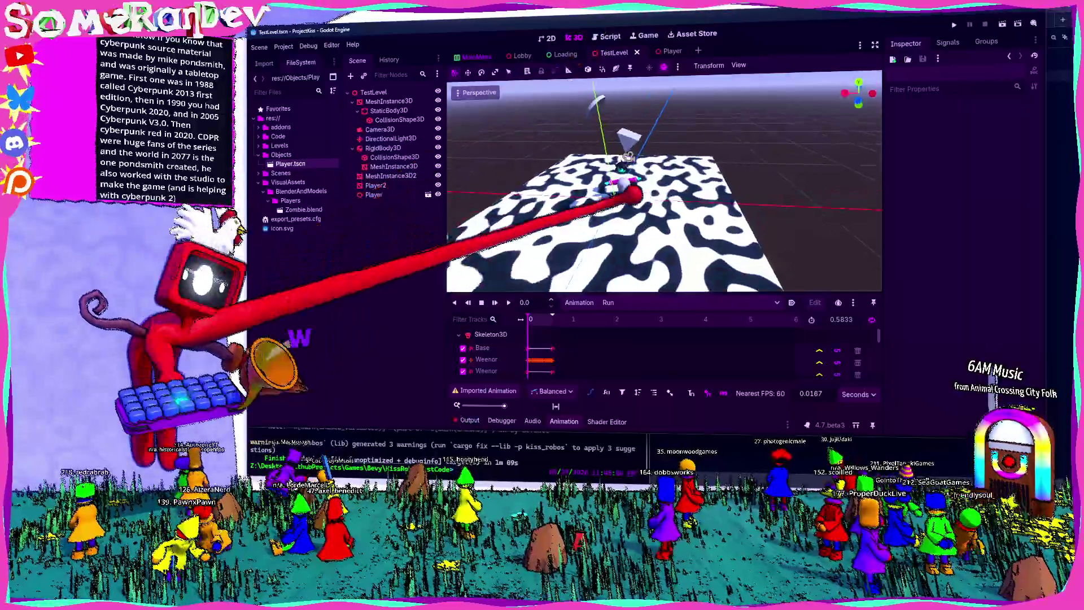
{"action": "scroll", "coordinate": [617, 205], "scroll_direction": "up", "scroll_amount": 5}
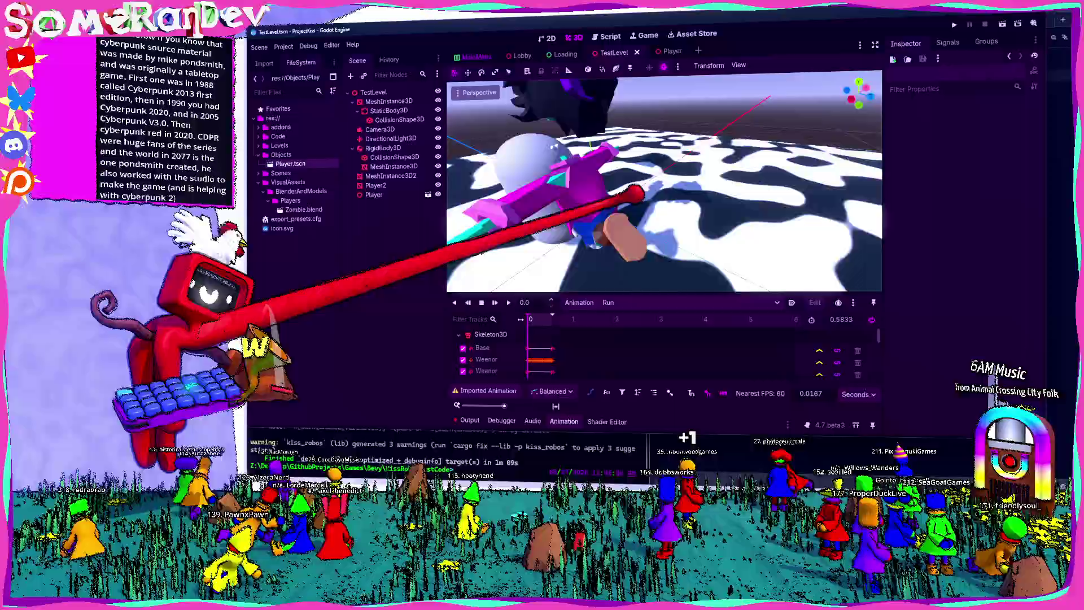
{"action": "mouse_move", "coordinate": [635, 194]}
{"action": "left_mouse_down"}
{"action": "mouse_move", "coordinate": [649, 193]}
{"action": "mouse_move", "coordinate": [635, 203]}
{"action": "mouse_move", "coordinate": [639, 192]}
{"action": "left_mouse_up"}
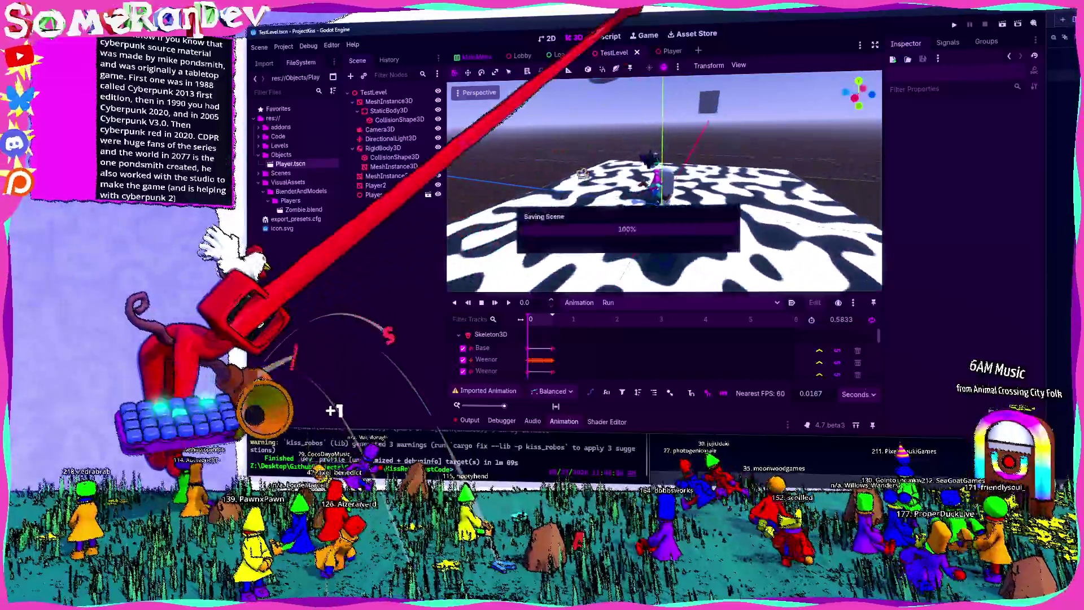
In the Player scene, inspect the Hair and Head meshes and collapse the Armature and Zombie branches
{"action": "left_click", "coordinate": [666, 51]}
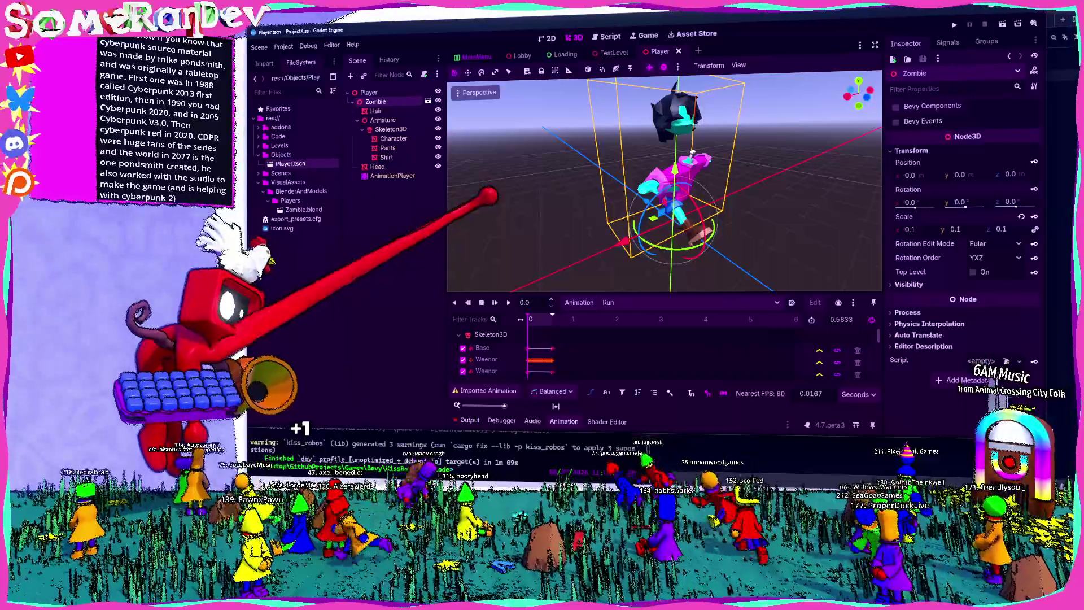
{"action": "left_click", "coordinate": [375, 110]}
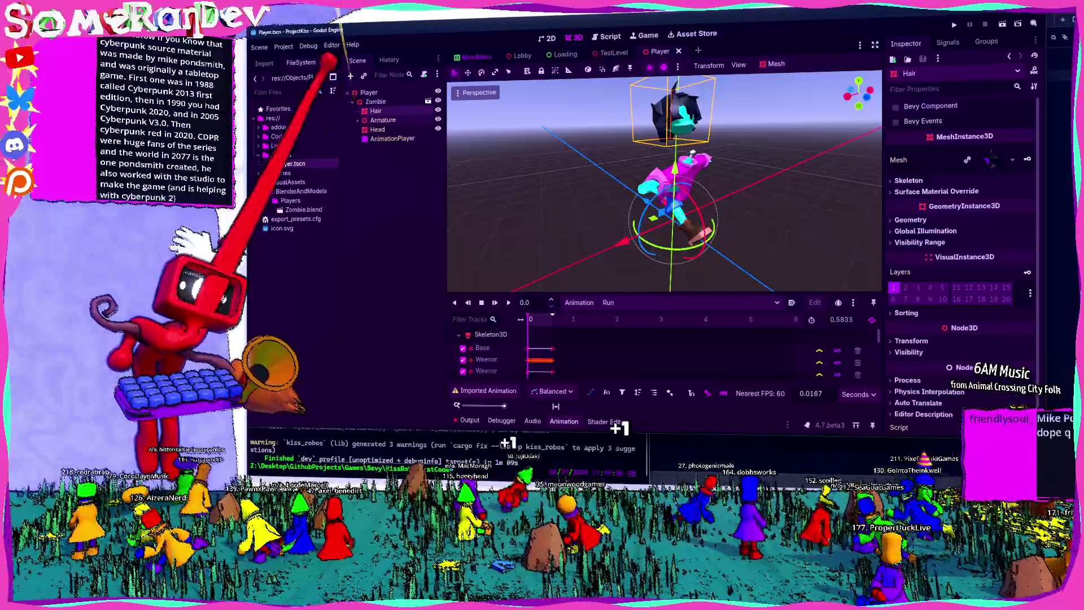
{"action": "left_click", "coordinate": [358, 119]}
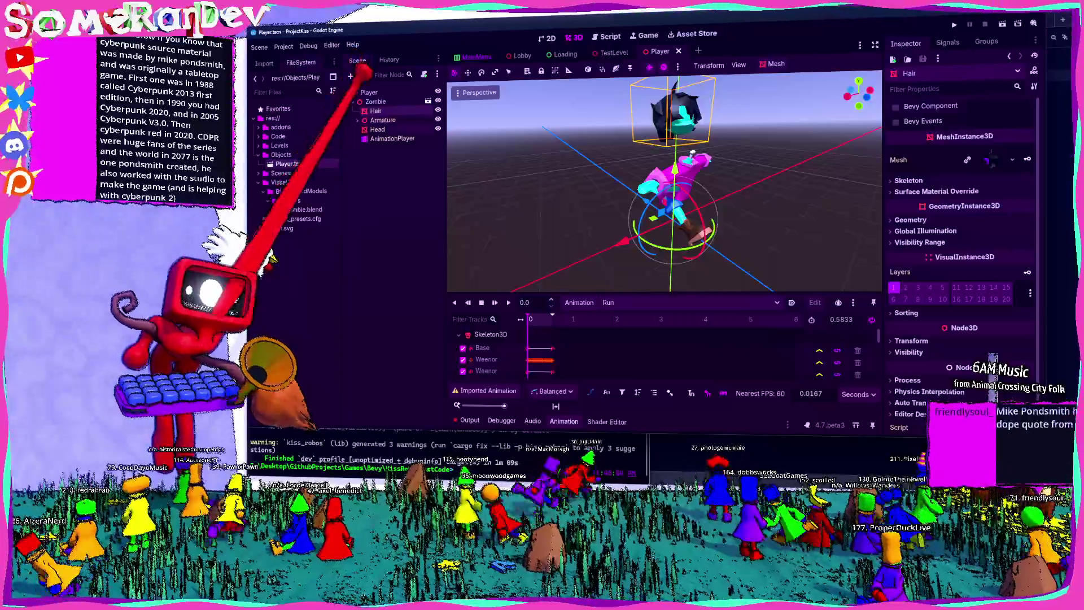
{"action": "left_click", "coordinate": [377, 129]}
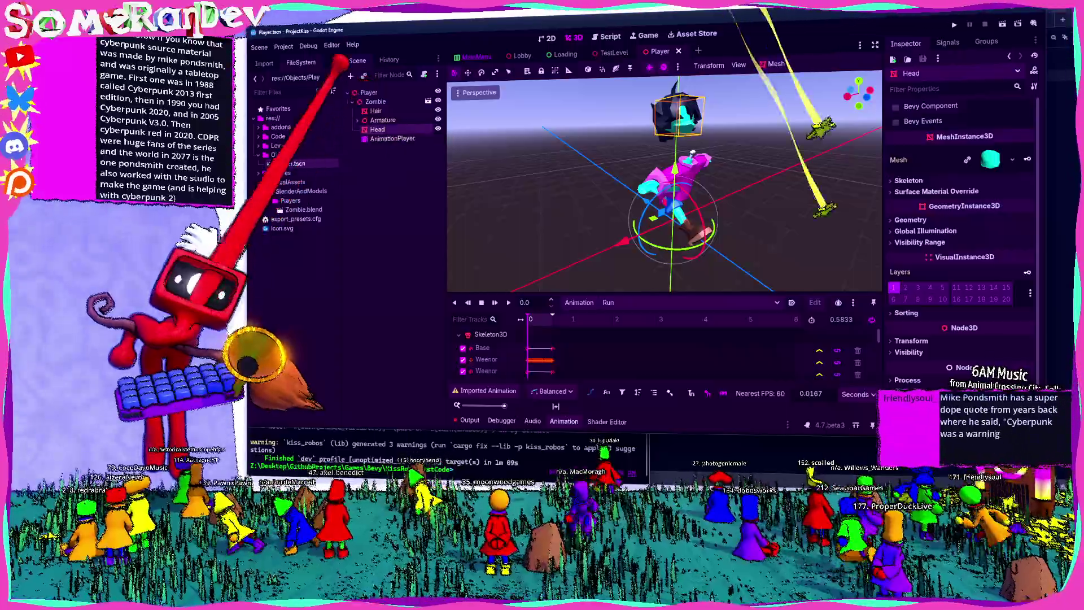
{"action": "left_click", "coordinate": [376, 111]}
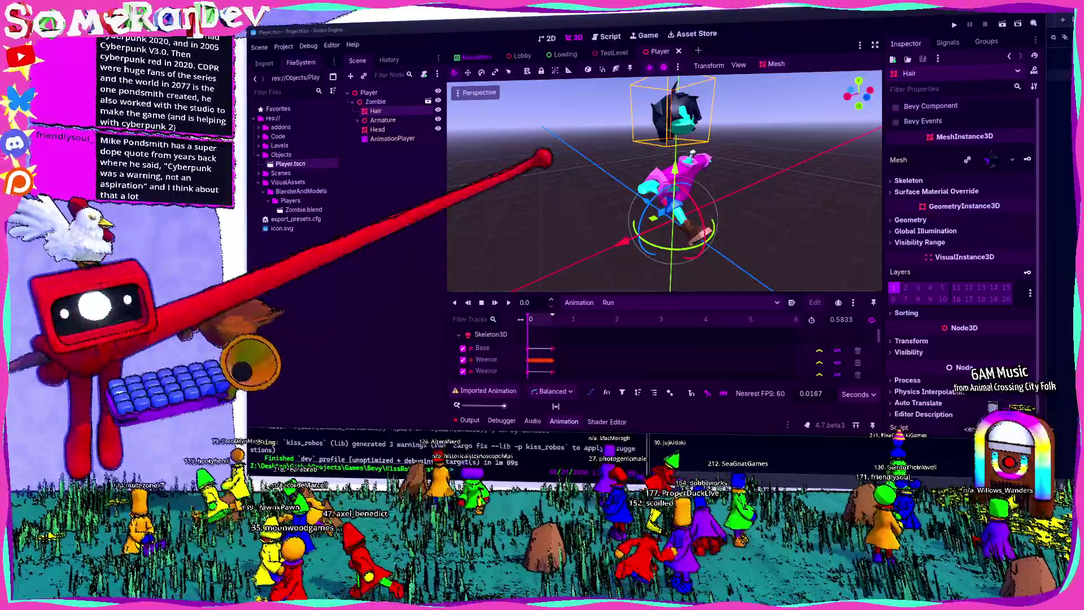
{"action": "left_click", "coordinate": [375, 102]}
Add an AnimationTree node to the Player scene
{"action": "left_click", "coordinate": [352, 102]}
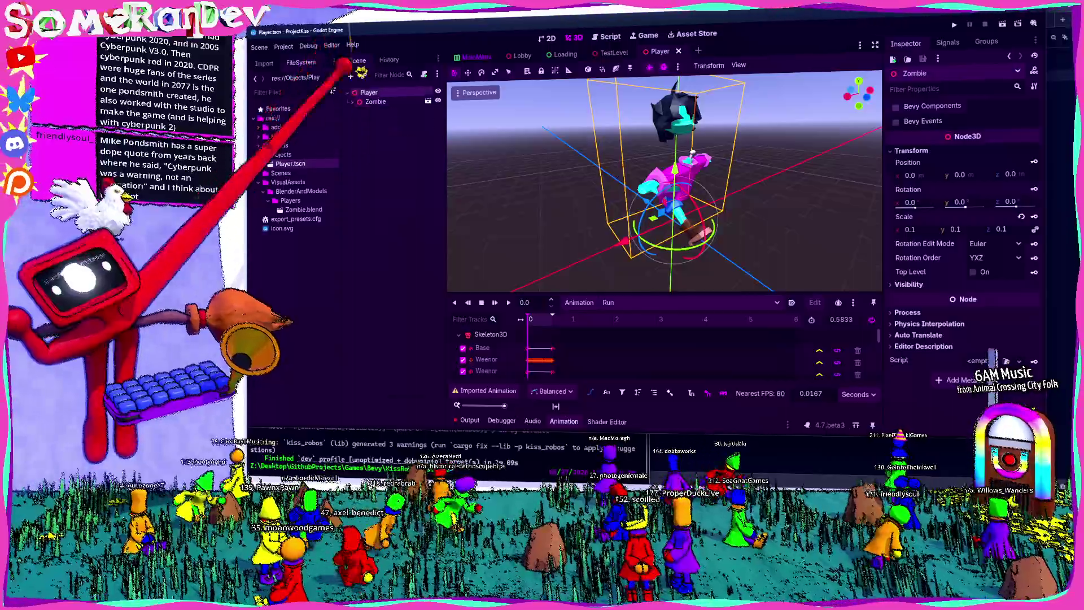
{"action": "key", "text": "ctrl+a"}
{"action": "type", "text": "animation"}
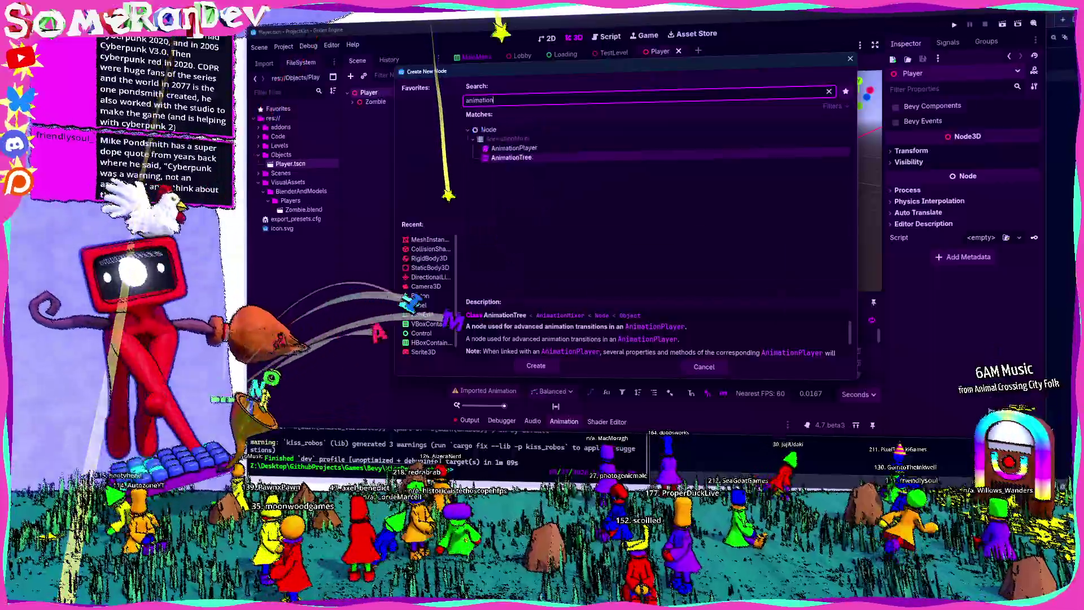
{"action": "key", "text": "Return"}
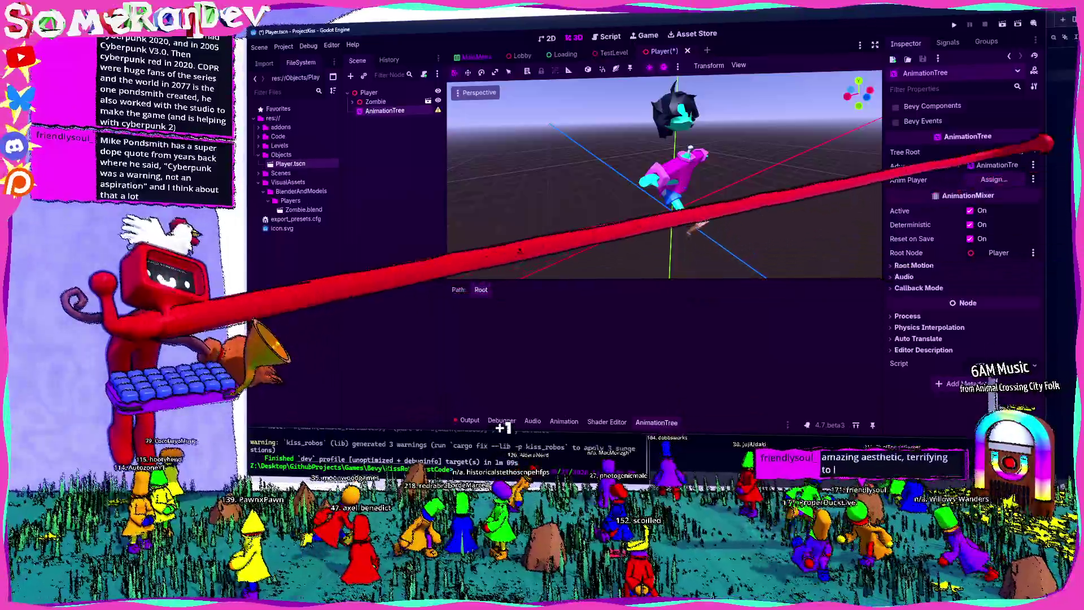
Link the AnimationTree to the zombie's AnimationPlayer and give it a state machine root
{"action": "left_click", "coordinate": [994, 179]}
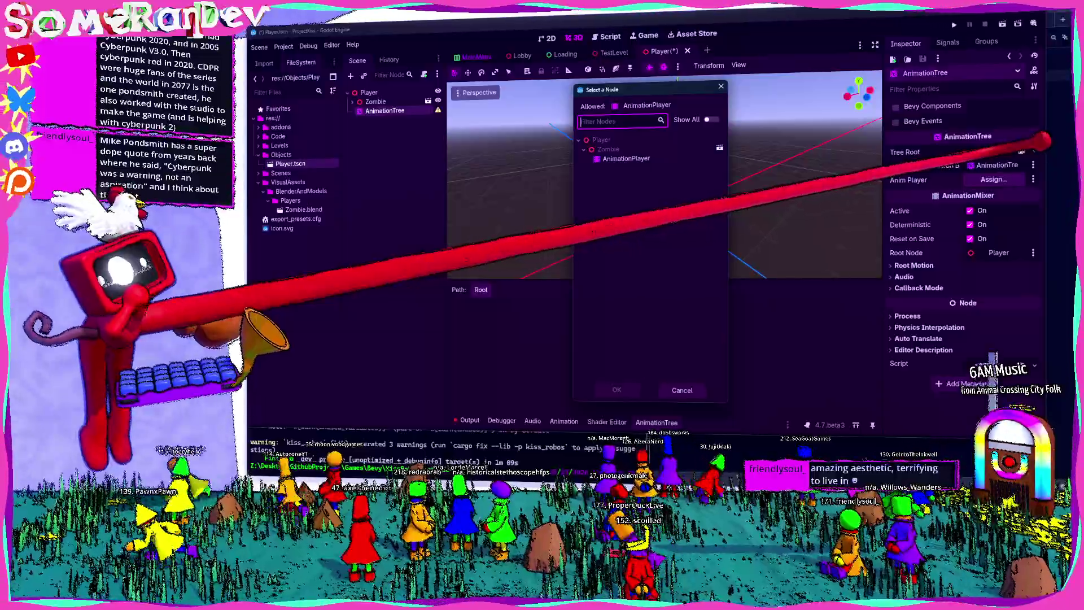
{"action": "left_click", "coordinate": [627, 158]}
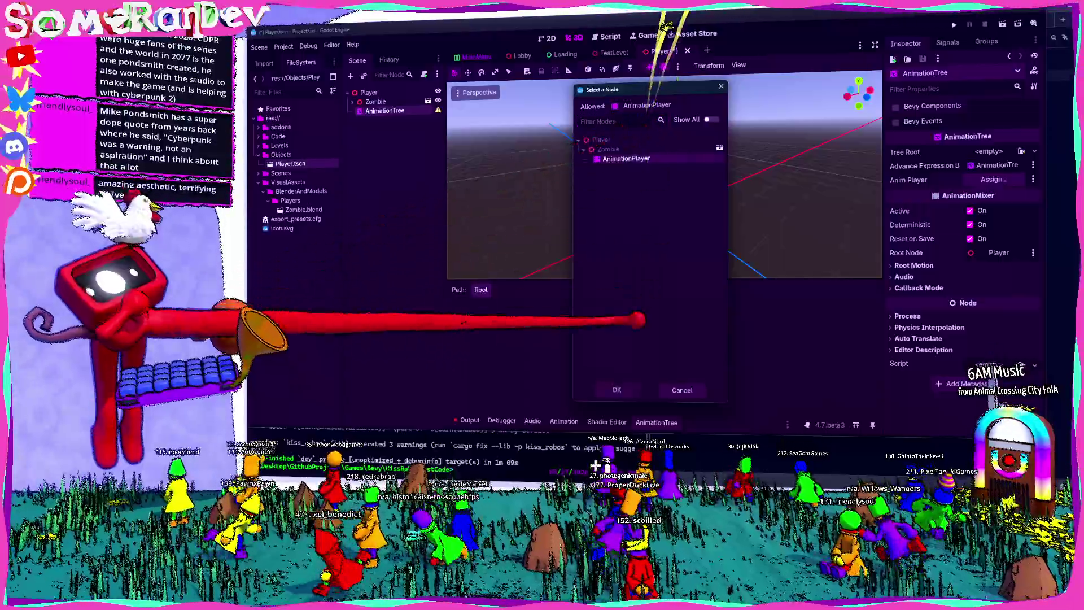
{"action": "left_click", "coordinate": [617, 390]}
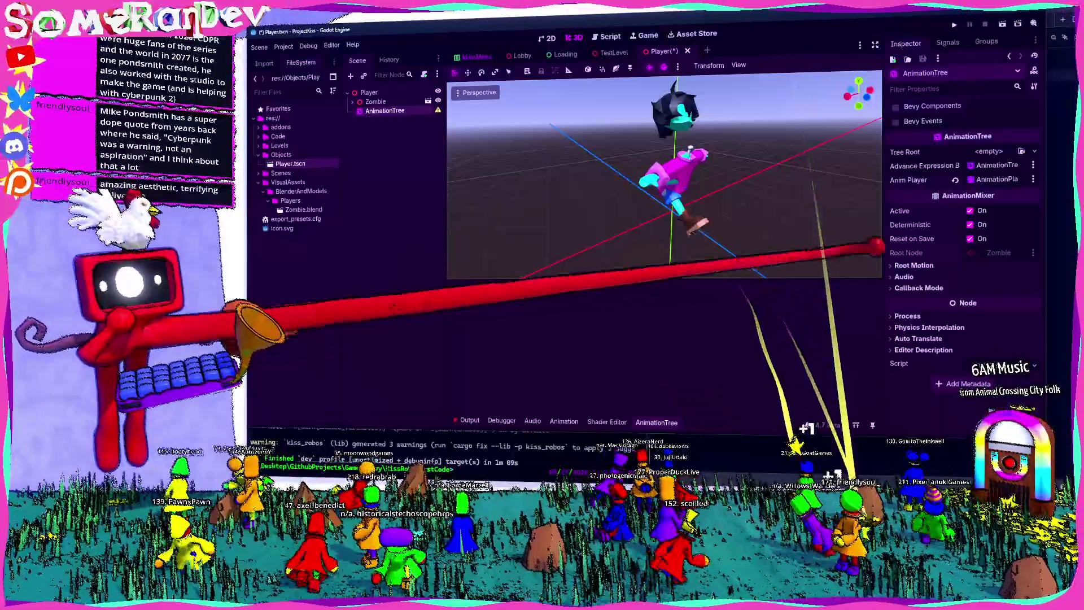
{"action": "left_click_drag", "start_coordinate": [886, 164], "coordinate": [829, 163]}
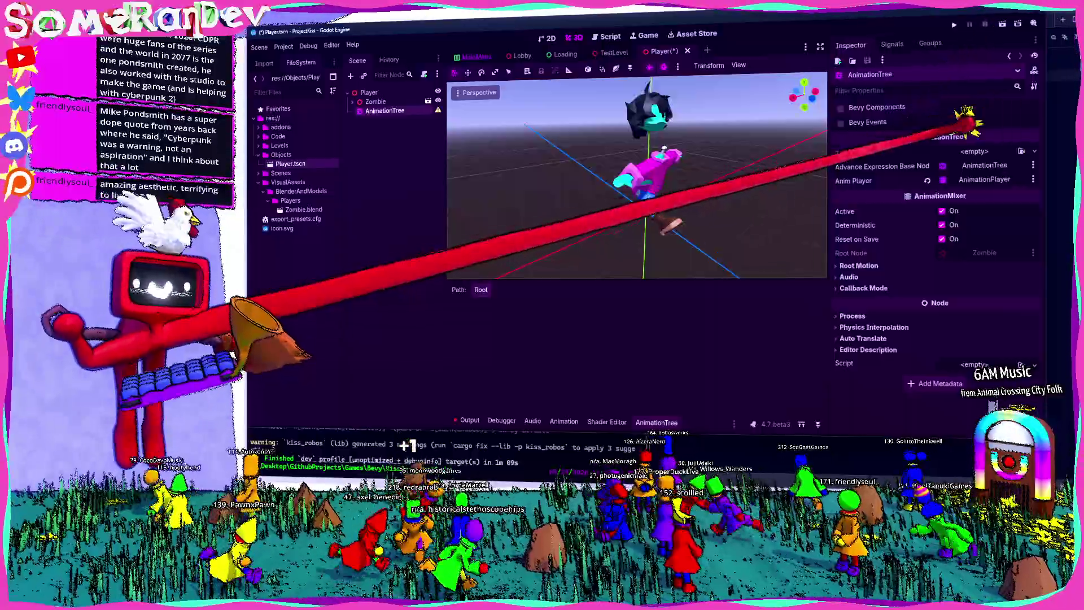
{"action": "left_click", "coordinate": [994, 151]}
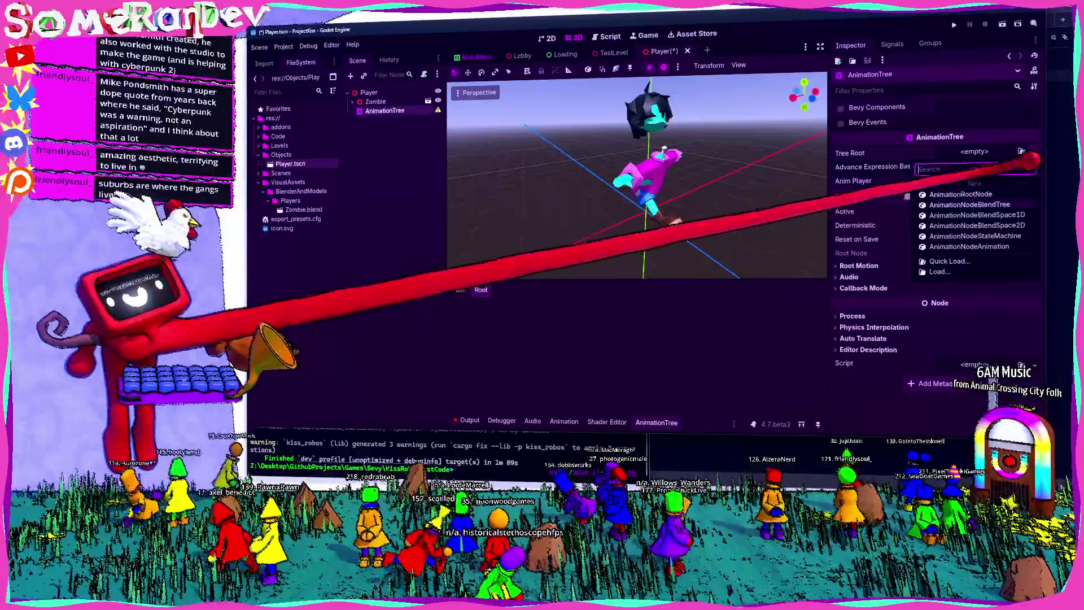
{"action": "key", "text": "Escape"}
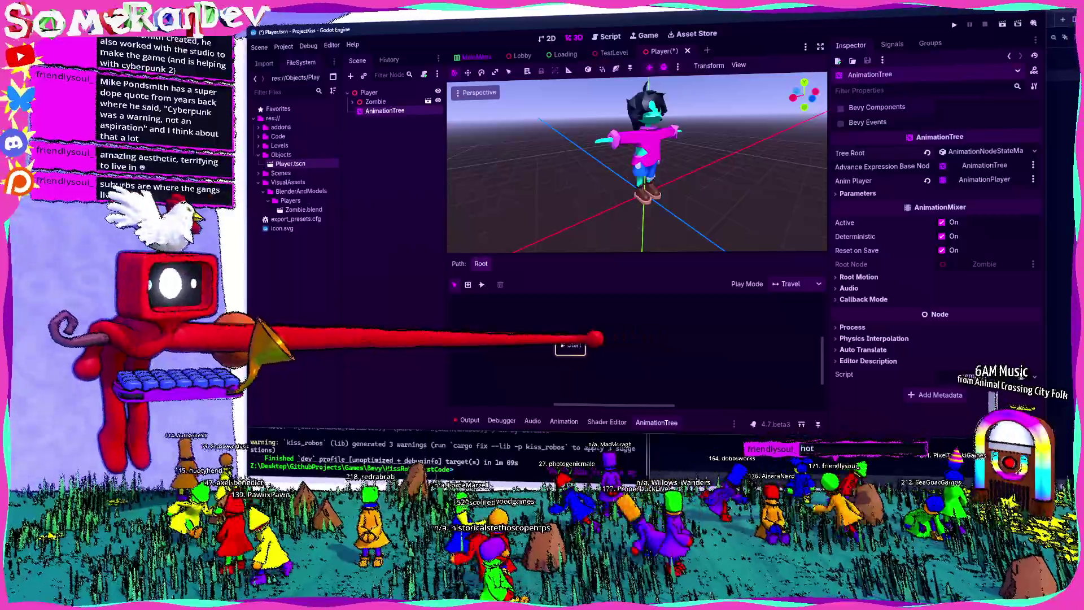
{"action": "right_click", "coordinate": [604, 348]}
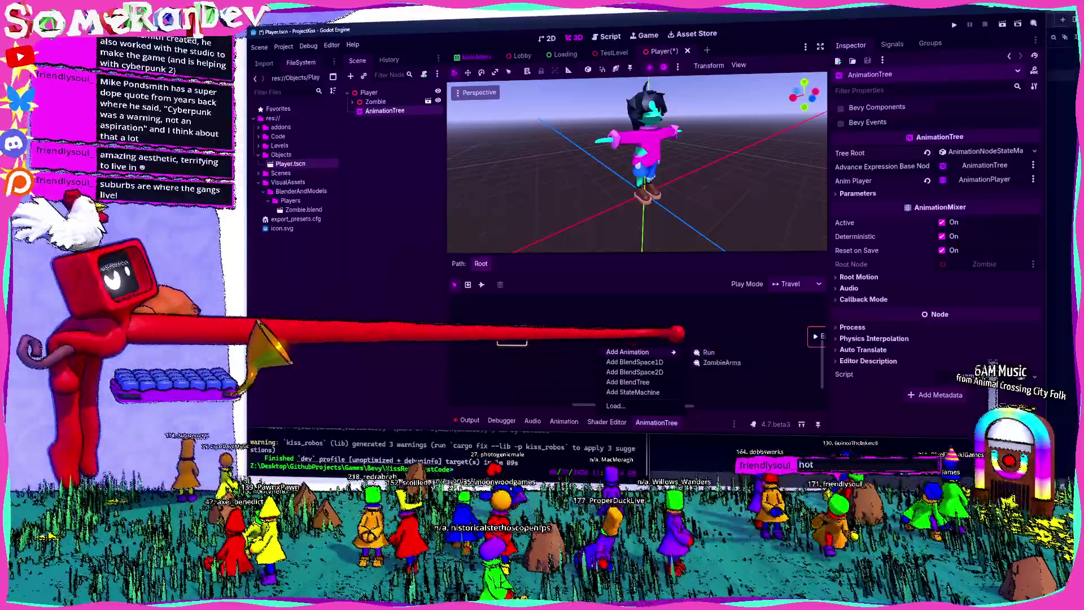
{"action": "key", "text": "Escape"}
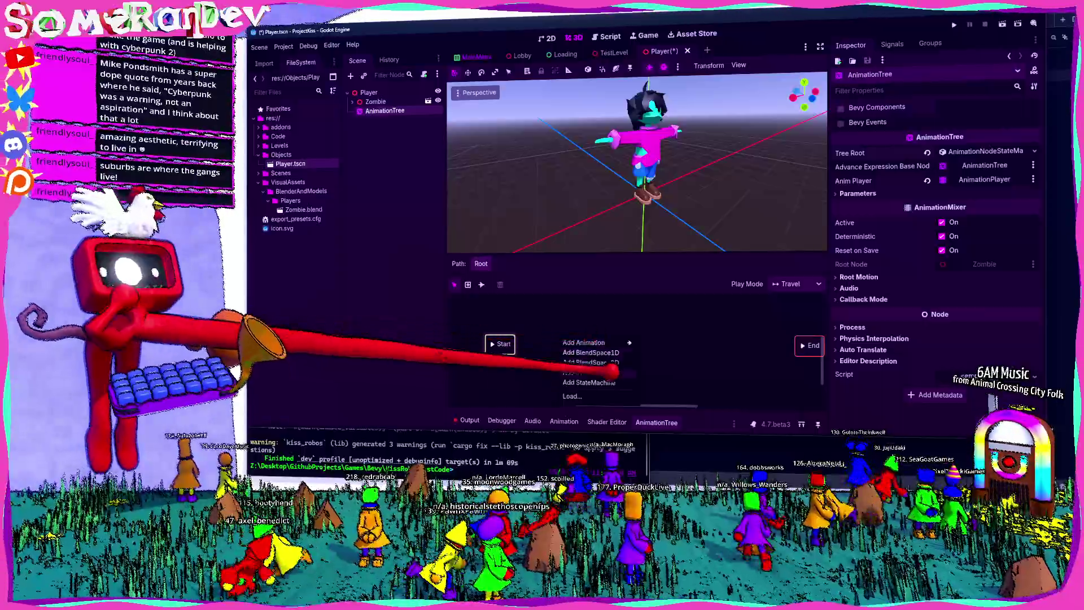
{"action": "key", "text": "Escape"}
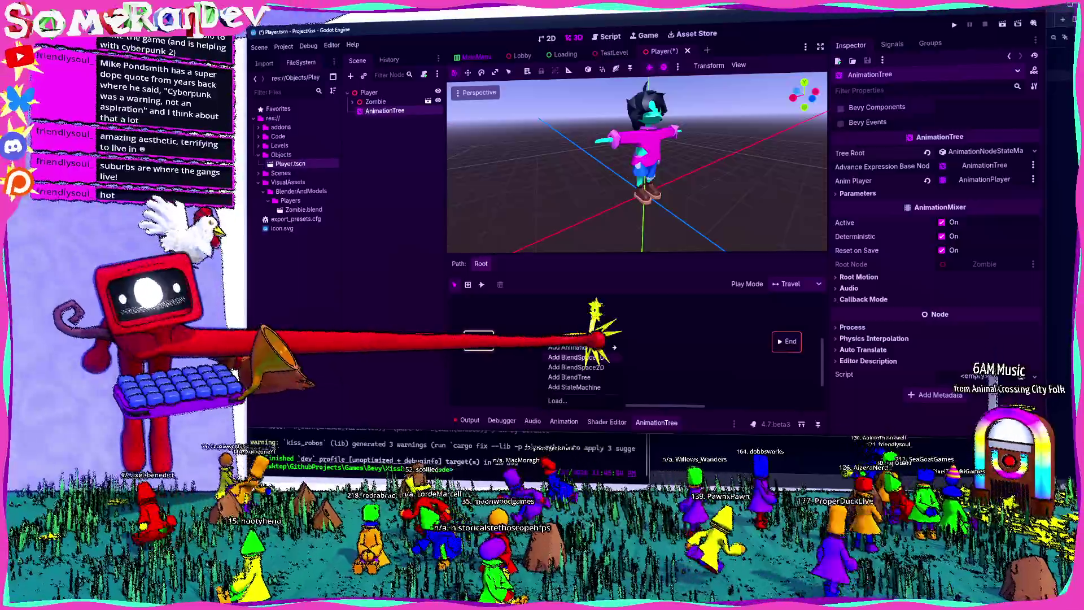
{"action": "left_click", "coordinate": [587, 357]}
{"action": "left_click", "coordinate": [563, 326]}
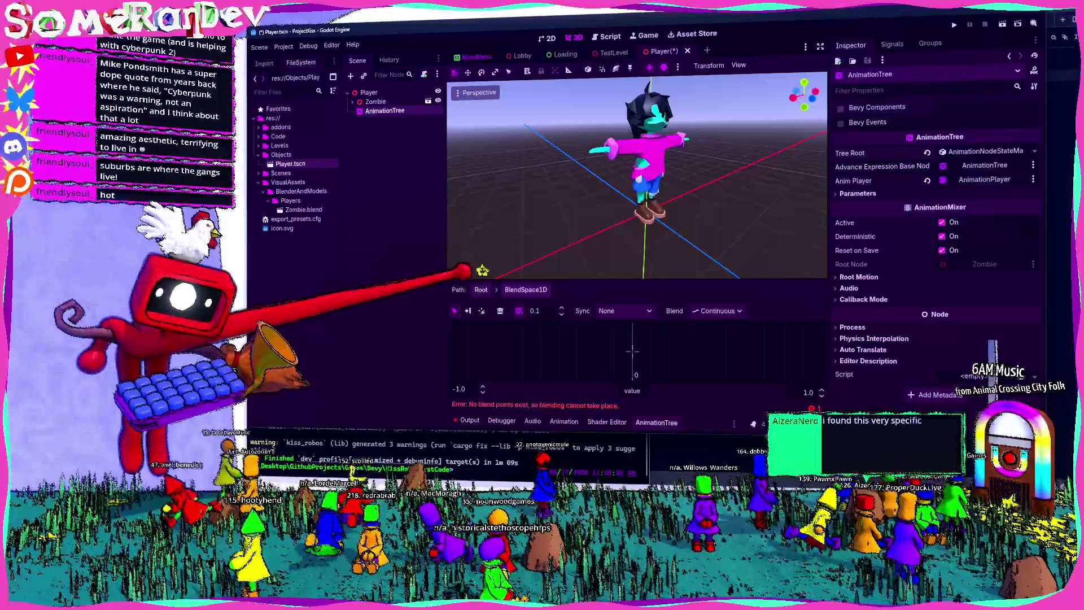
{"action": "left_click", "coordinate": [481, 289]}
{"action": "right_click", "coordinate": [558, 342]}
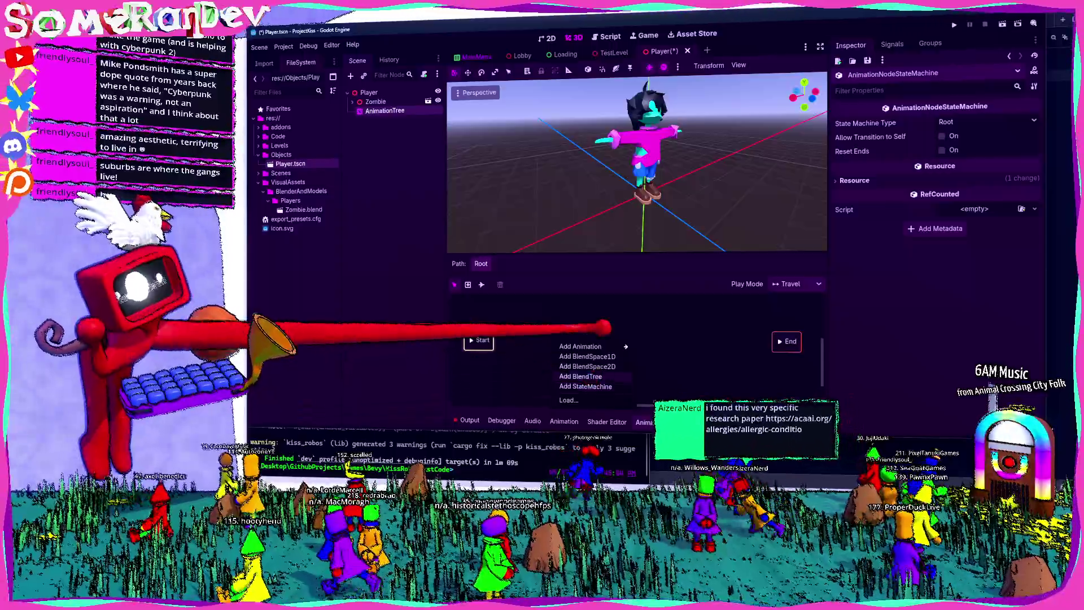
{"action": "left_click", "coordinate": [588, 367]}
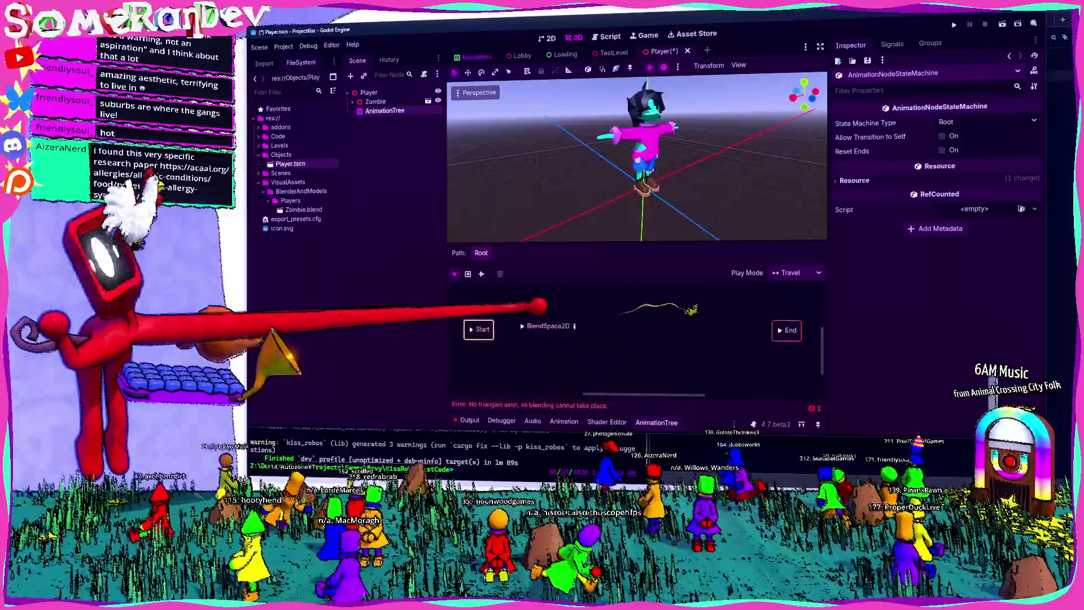
{"action": "left_click", "coordinate": [574, 326]}
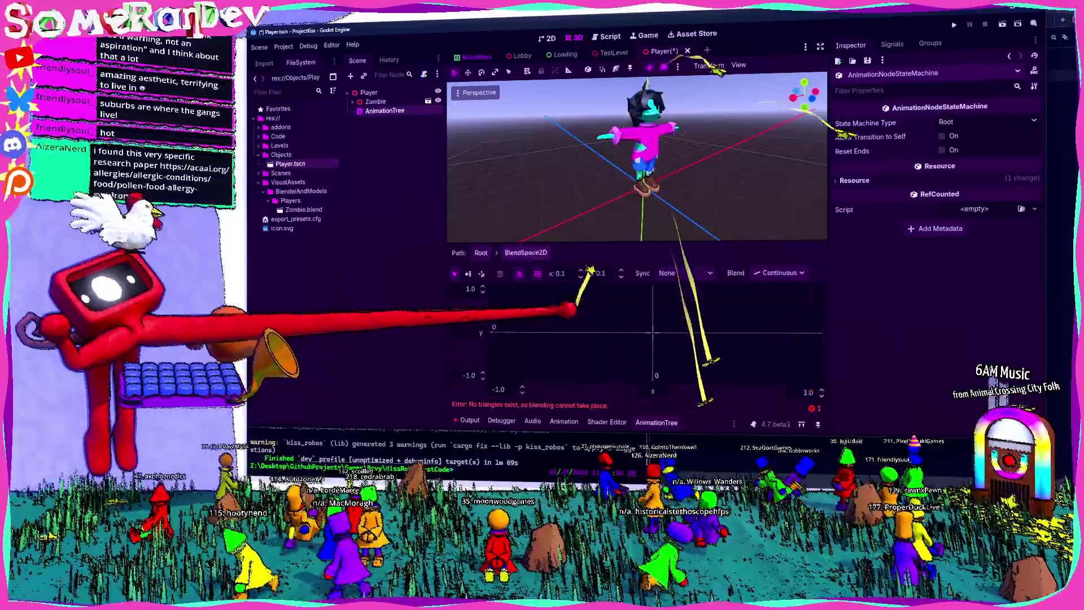
{"action": "left_click", "coordinate": [481, 252]}
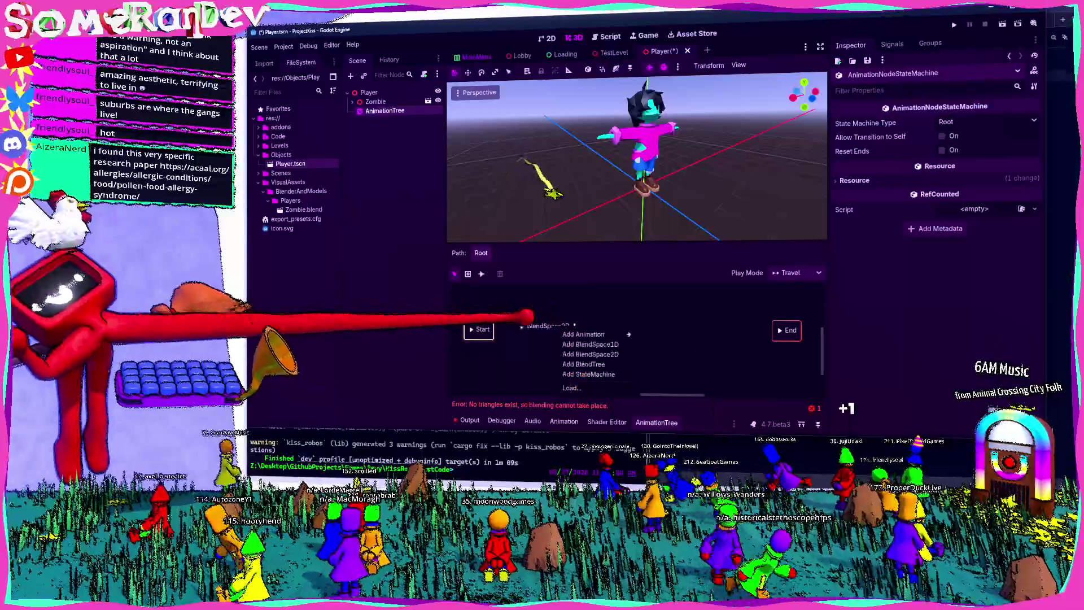
{"action": "mouse_move", "coordinate": [585, 334]}
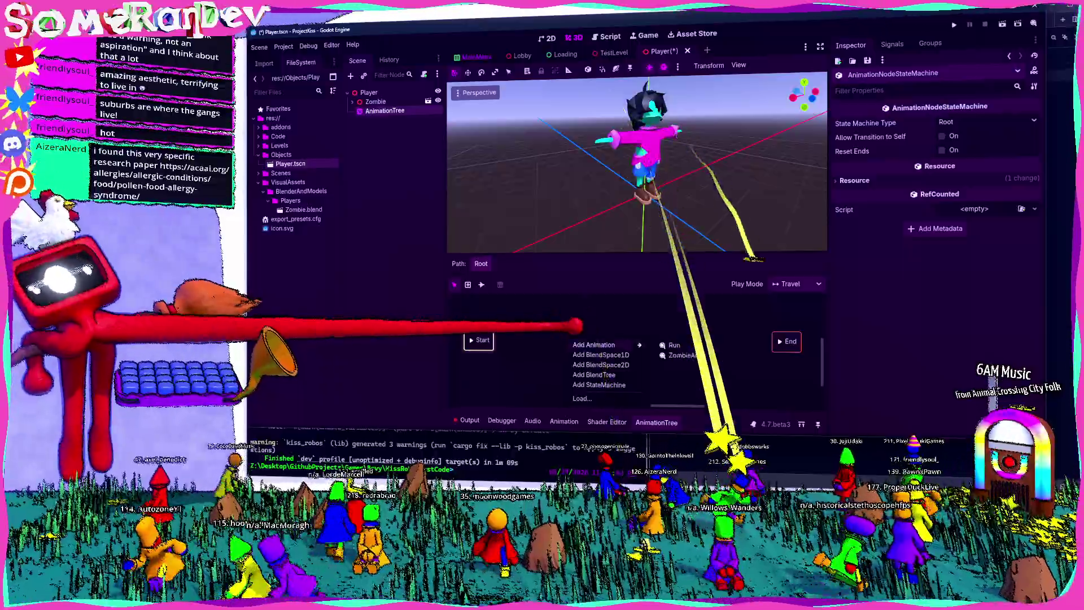
{"action": "left_click", "coordinate": [585, 335]}
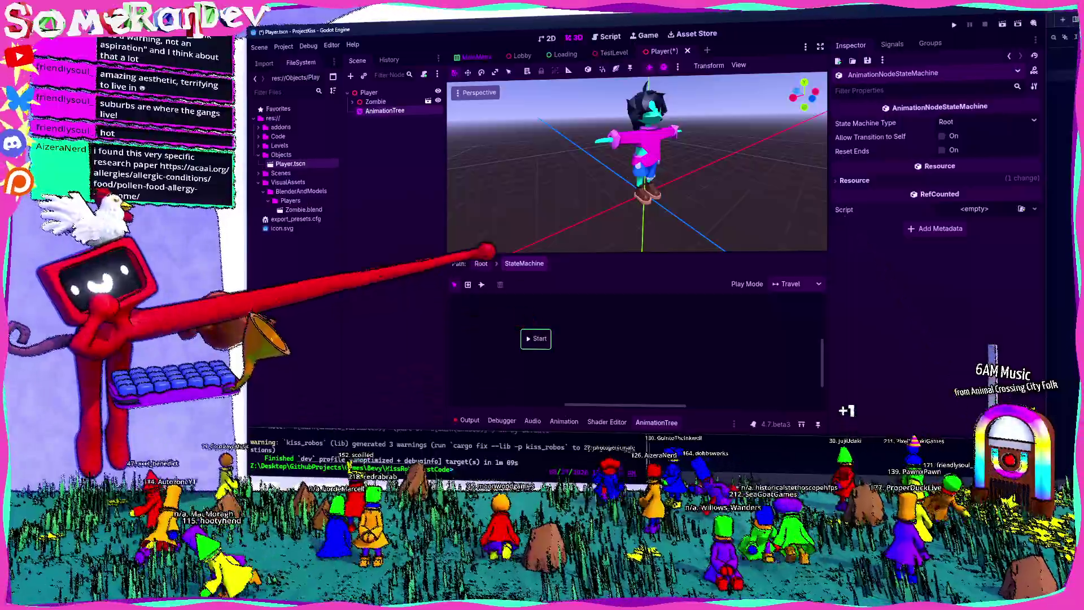
{"action": "left_click", "coordinate": [481, 263]}
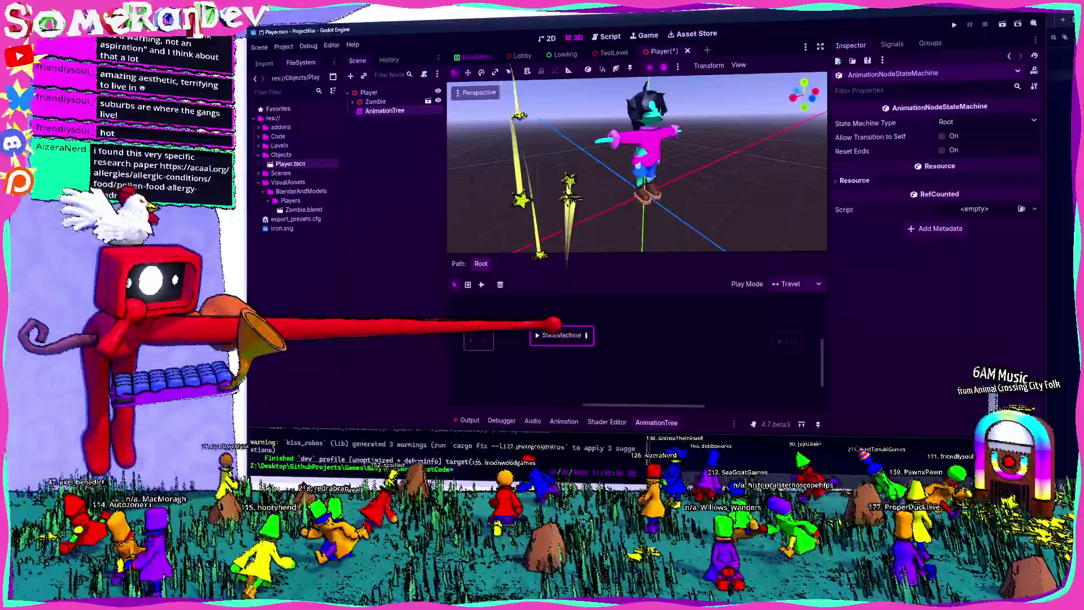
{"action": "key", "text": "Delete"}
{"action": "right_click", "coordinate": [570, 349]}
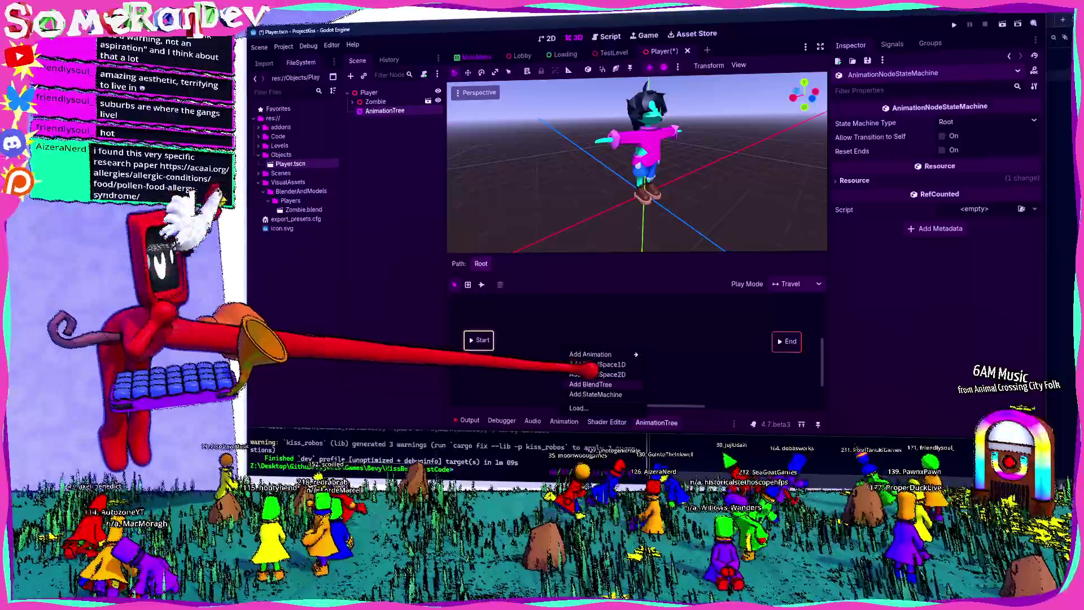
Add a BlendTree to the state machine and set its first Animation node to ZombieArms
{"action": "left_click", "coordinate": [590, 384]}
{"action": "left_click", "coordinate": [576, 334]}
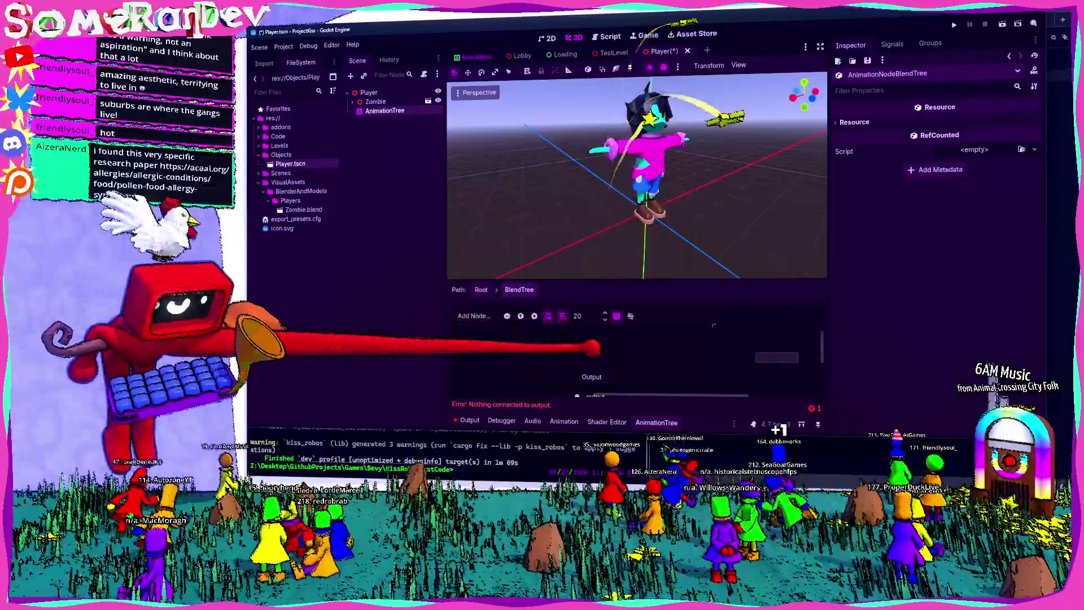
{"action": "left_click_drag", "start_coordinate": [599, 280], "coordinate": [598, 204]}
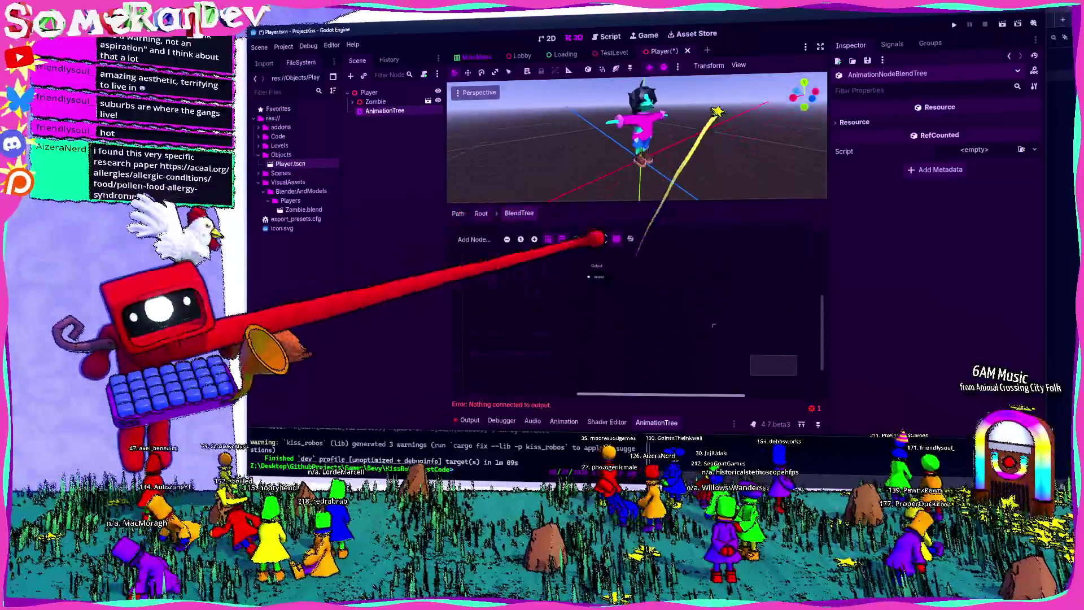
{"action": "scroll", "coordinate": [633, 299], "scroll_direction": "up", "scroll_amount": 3}
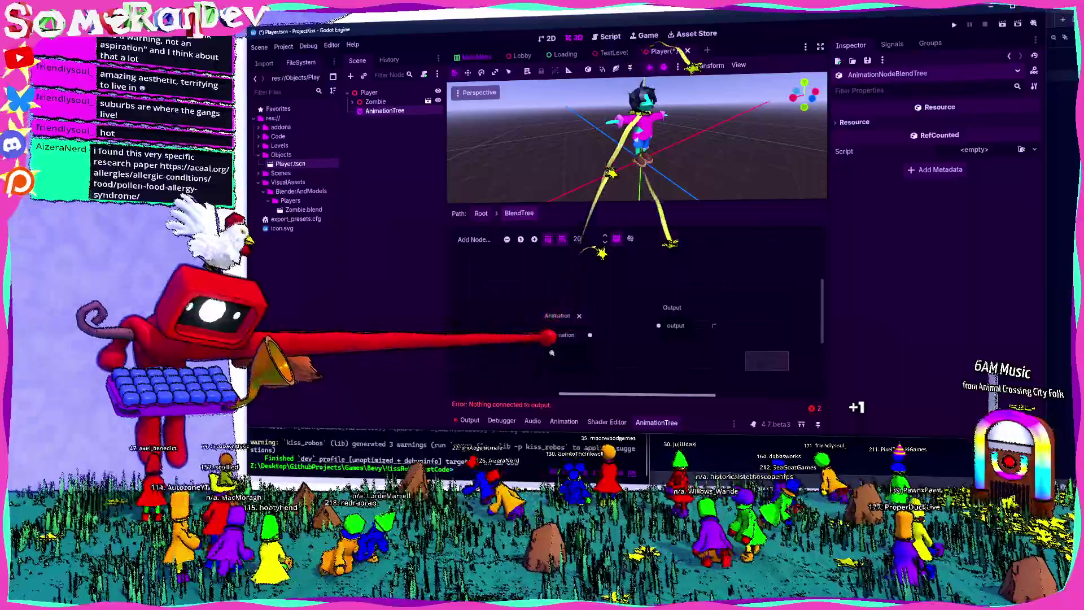
{"action": "left_click_drag", "start_coordinate": [561, 359], "coordinate": [506, 324]}
{"action": "type", "text": "ZombieAr"}
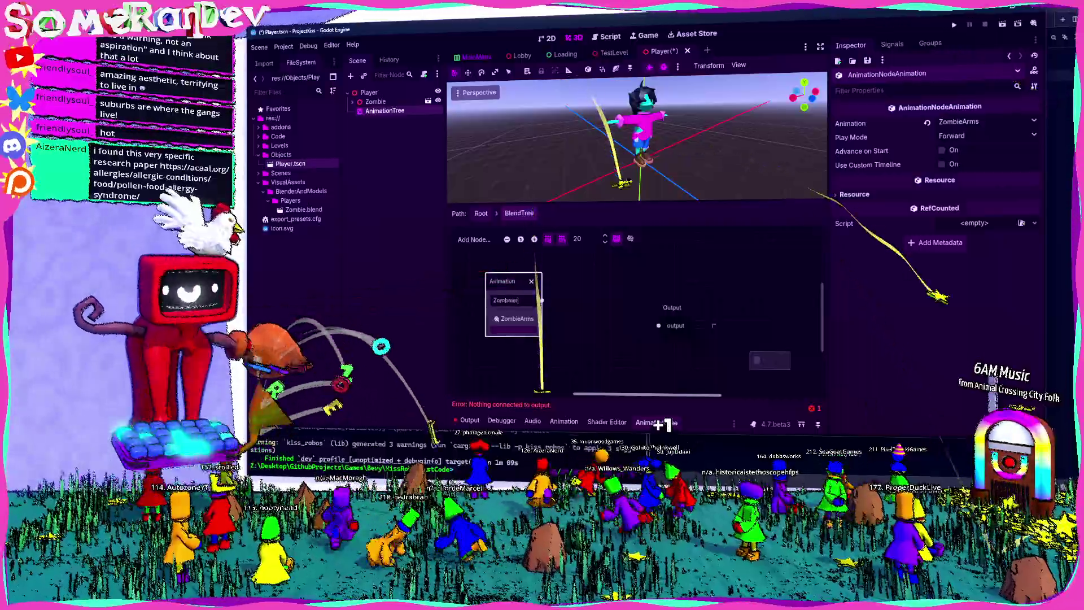
{"action": "type", "text": "ms"}
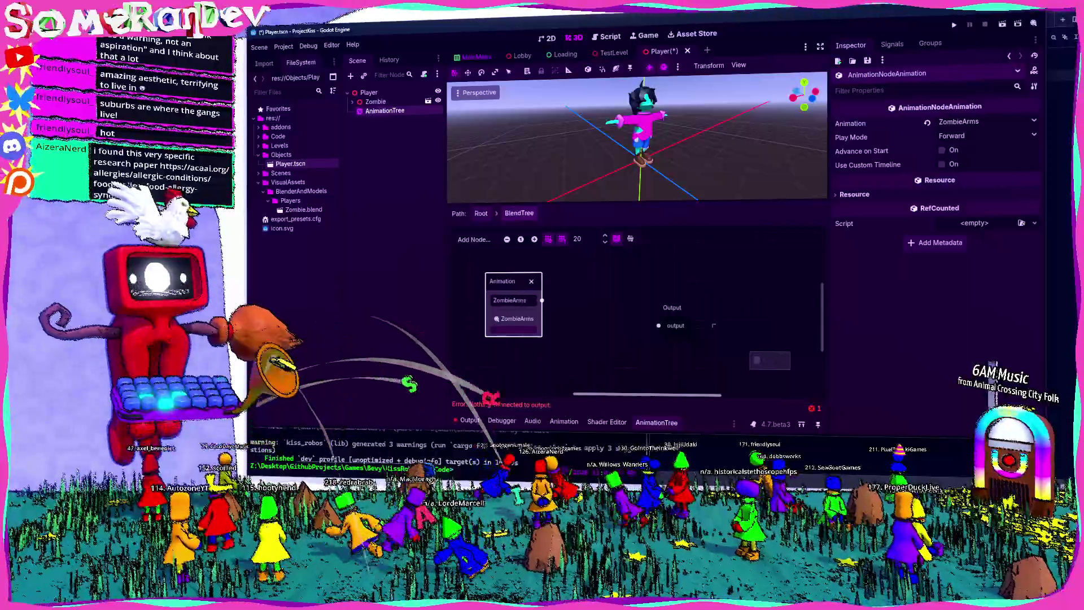
Add a second Animation node playing Run and a Blend2 node to the blend tree
{"action": "right_click", "coordinate": [557, 314]}
{"action": "left_click", "coordinate": [559, 256]}
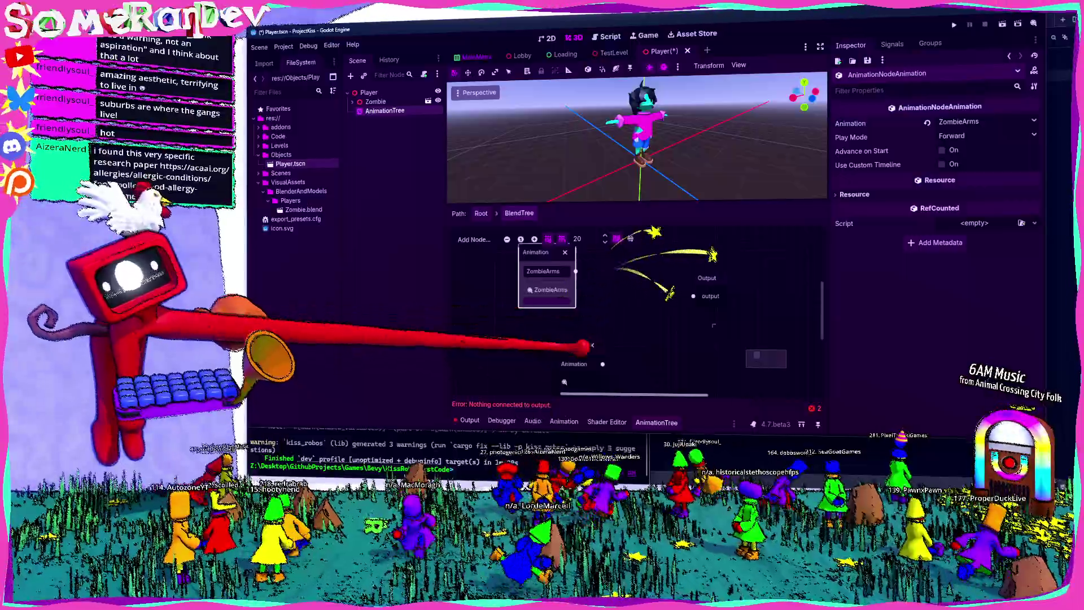
{"action": "left_click", "coordinate": [574, 395]}
{"action": "left_click_drag", "start_coordinate": [571, 345], "coordinate": [548, 343]}
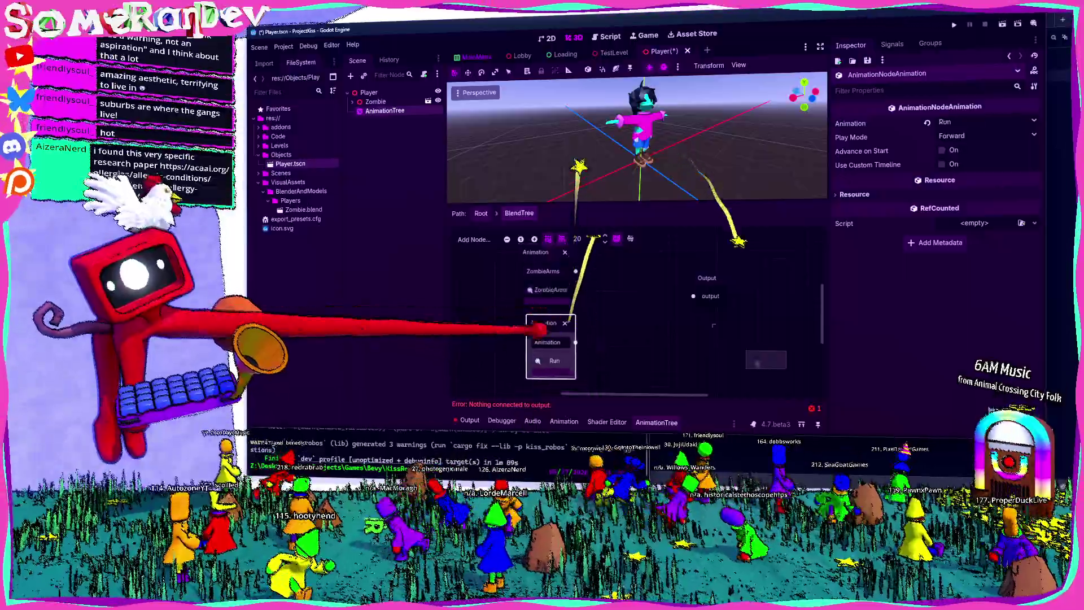
{"action": "type", "text": "Run"}
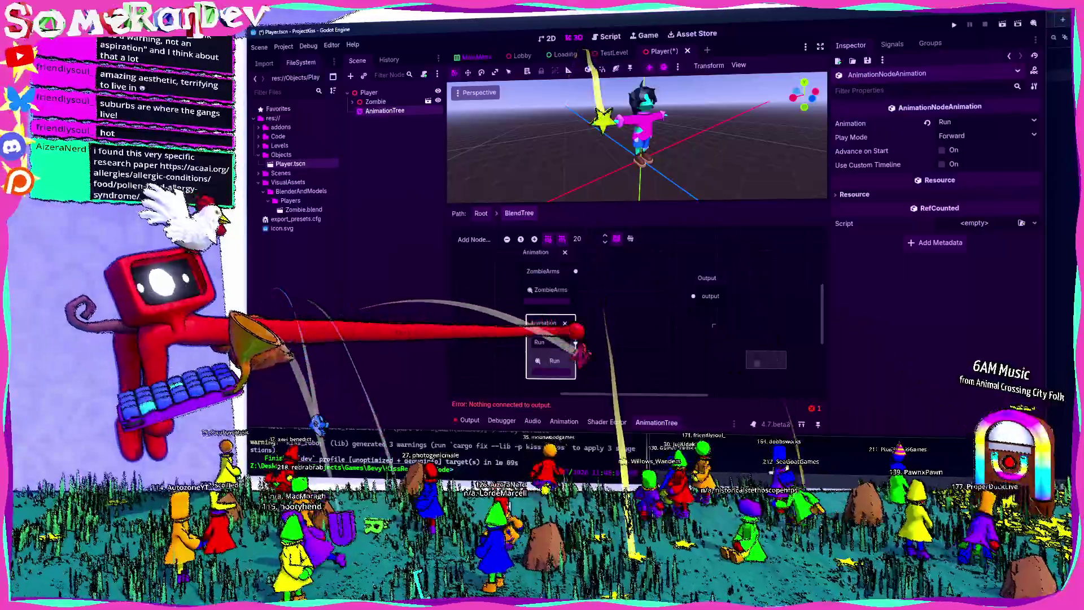
{"action": "right_click", "coordinate": [632, 337]}
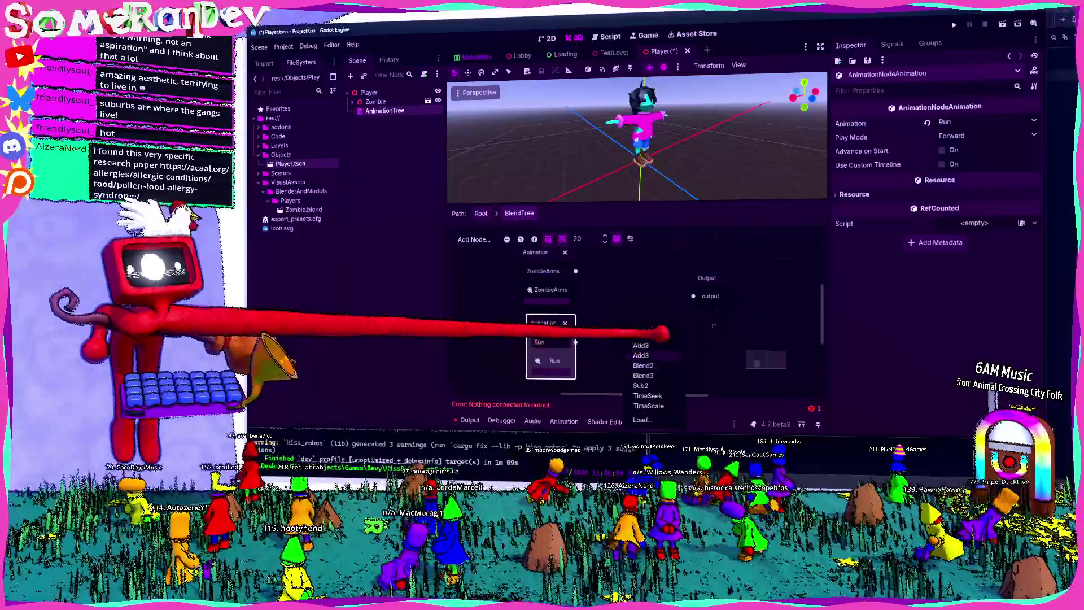
{"action": "right_click", "coordinate": [620, 427]}
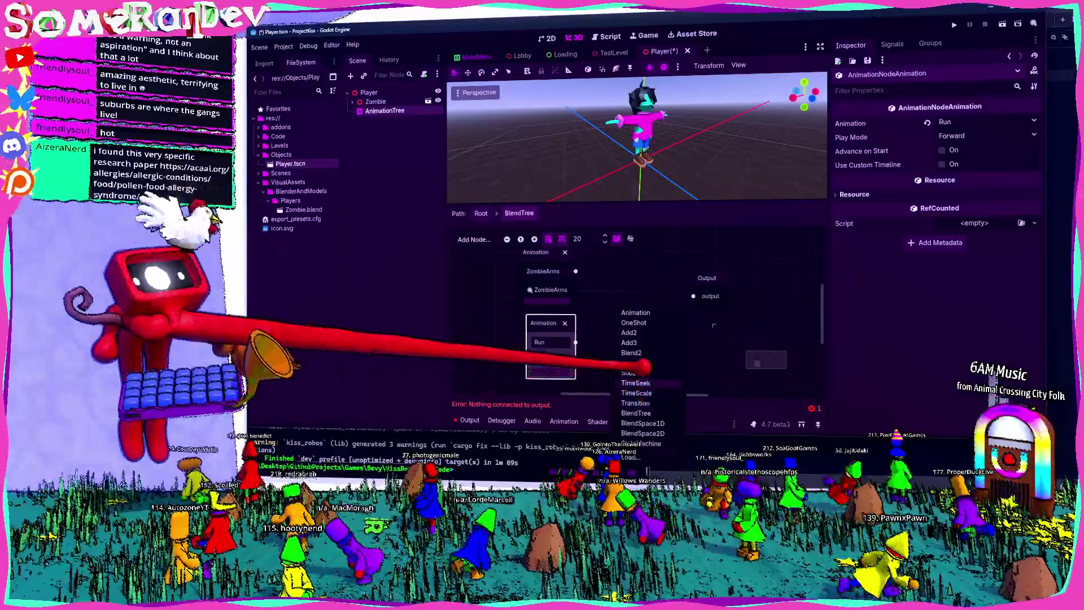
{"action": "left_click", "coordinate": [631, 352]}
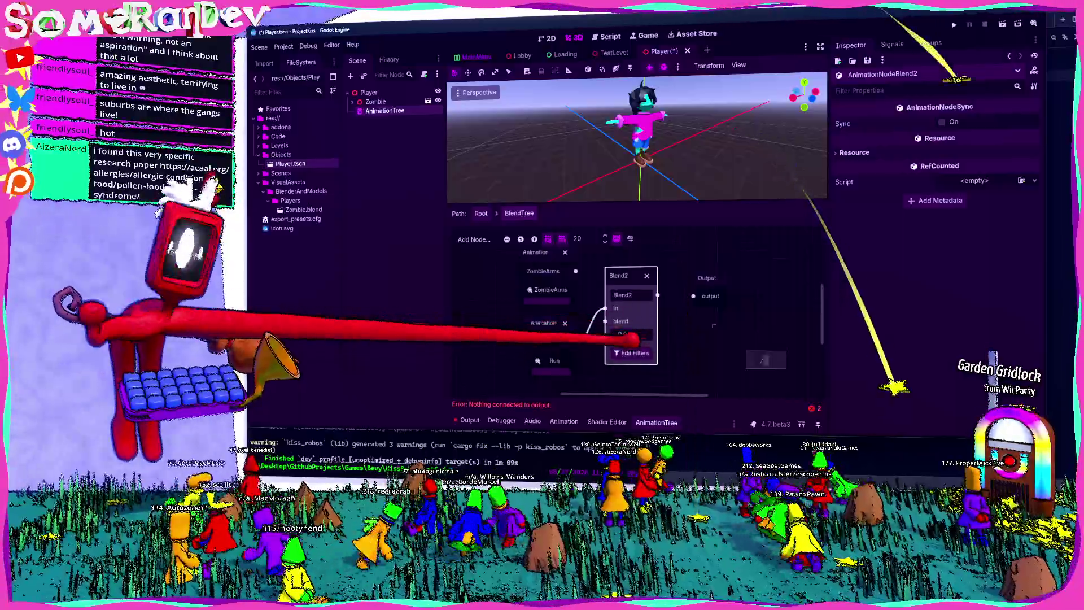
Open Edit Filters on the Blend2 node to list the Skeleton3D bone tracks
{"action": "left_click", "coordinate": [632, 352]}
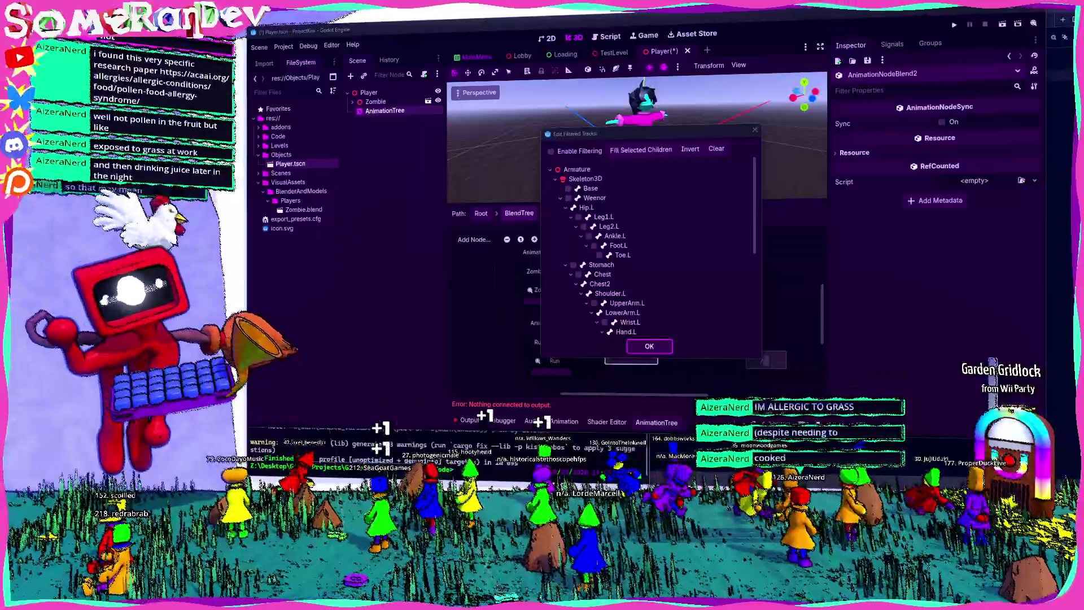
{"action": "key", "text": "alt+Tab"}
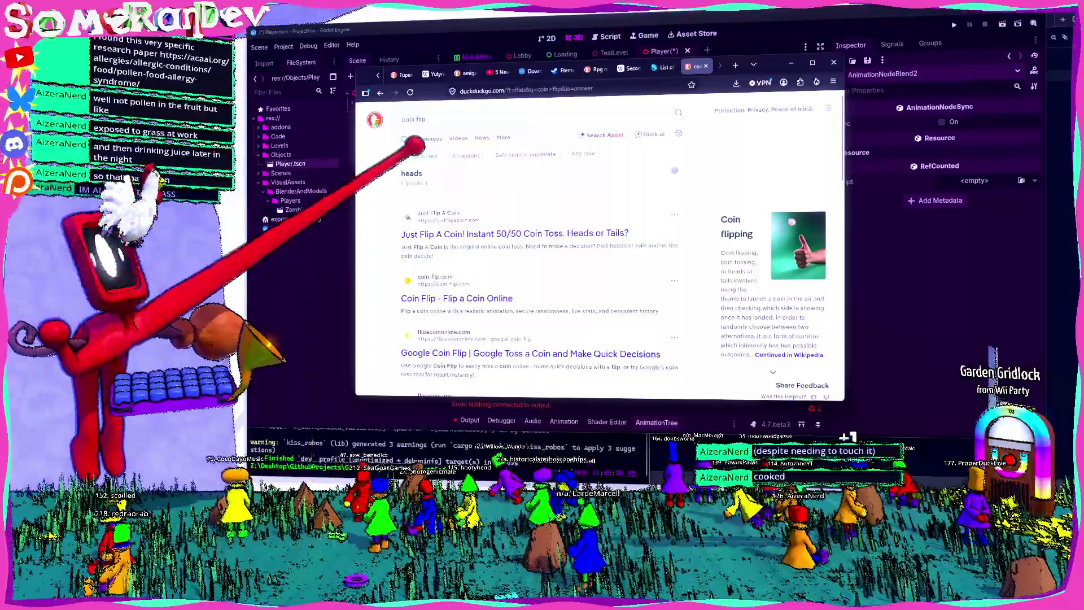
{"action": "left_click", "coordinate": [485, 233]}
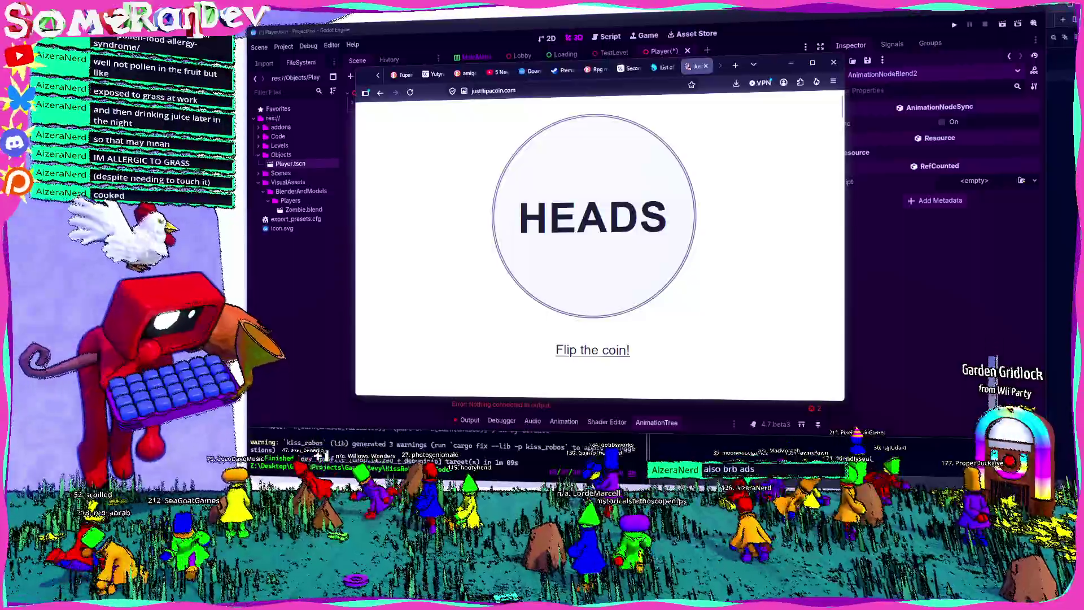
{"action": "key", "text": "alt+Tab"}
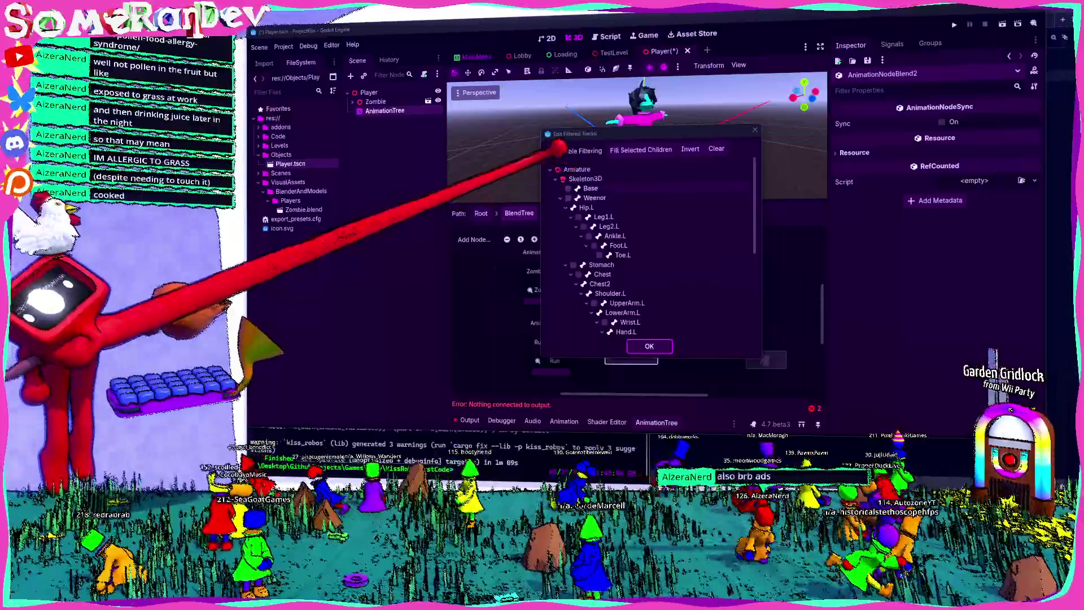
Tick the Base bone in Blend2's filtered tracks and close the dialog
{"action": "left_click", "coordinate": [568, 188]}
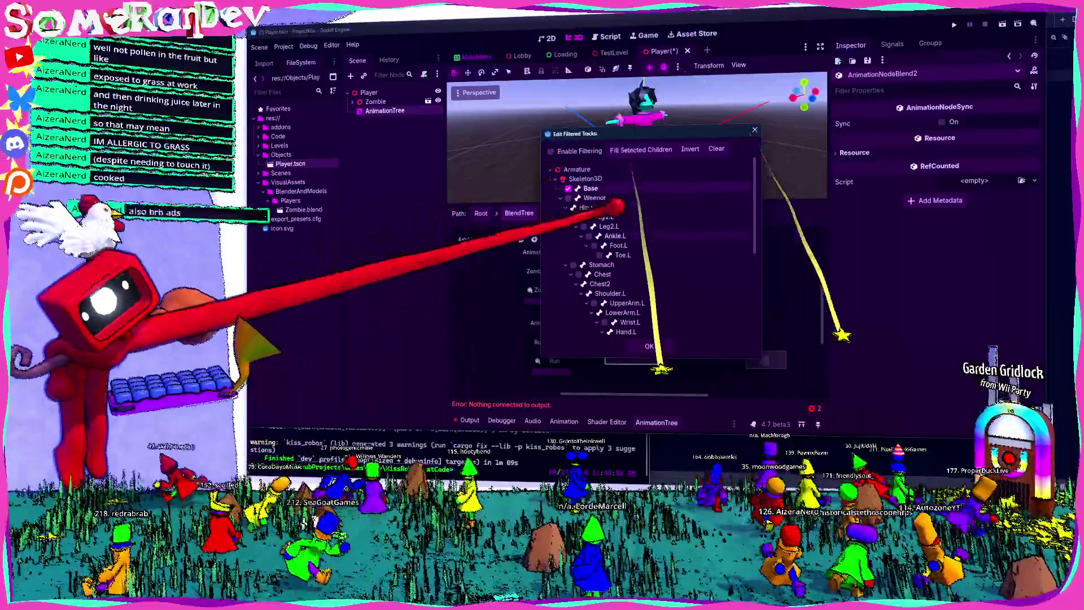
{"action": "scroll", "coordinate": [616, 215], "scroll_direction": "down", "scroll_amount": 5}
{"action": "scroll", "coordinate": [619, 220], "scroll_direction": "up", "scroll_amount": 5}
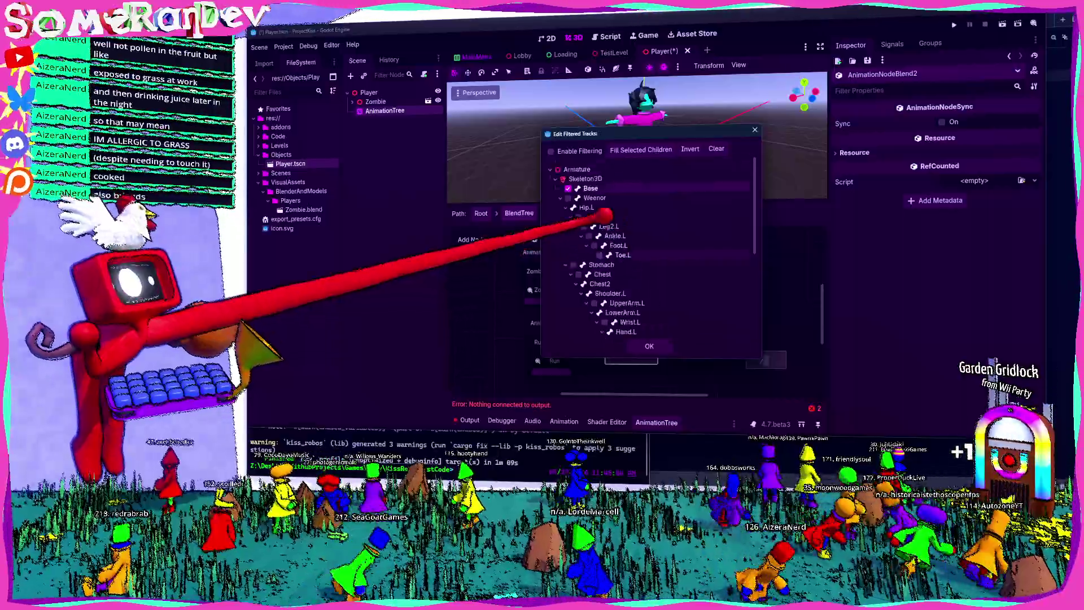
{"action": "mouse_move", "coordinate": [601, 136]}
{"action": "left_mouse_down"}
{"action": "mouse_move", "coordinate": [797, 142]}
{"action": "mouse_move", "coordinate": [437, 106]}
{"action": "mouse_move", "coordinate": [705, 78]}
{"action": "mouse_move", "coordinate": [811, 119]}
{"action": "mouse_move", "coordinate": [802, 130]}
{"action": "left_mouse_up"}
{"action": "left_click", "coordinate": [841, 347]}
Wire Run into Blend2's blend port and Blend2 into Output, then save the Player scene
{"action": "left_click", "coordinate": [678, 307]}
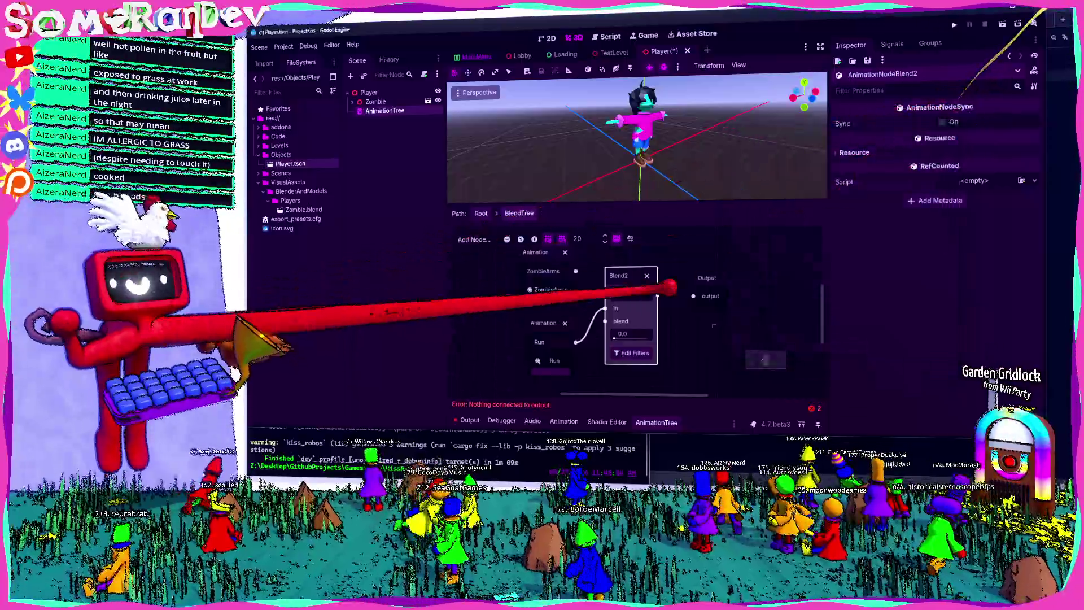
{"action": "left_click", "coordinate": [618, 279]}
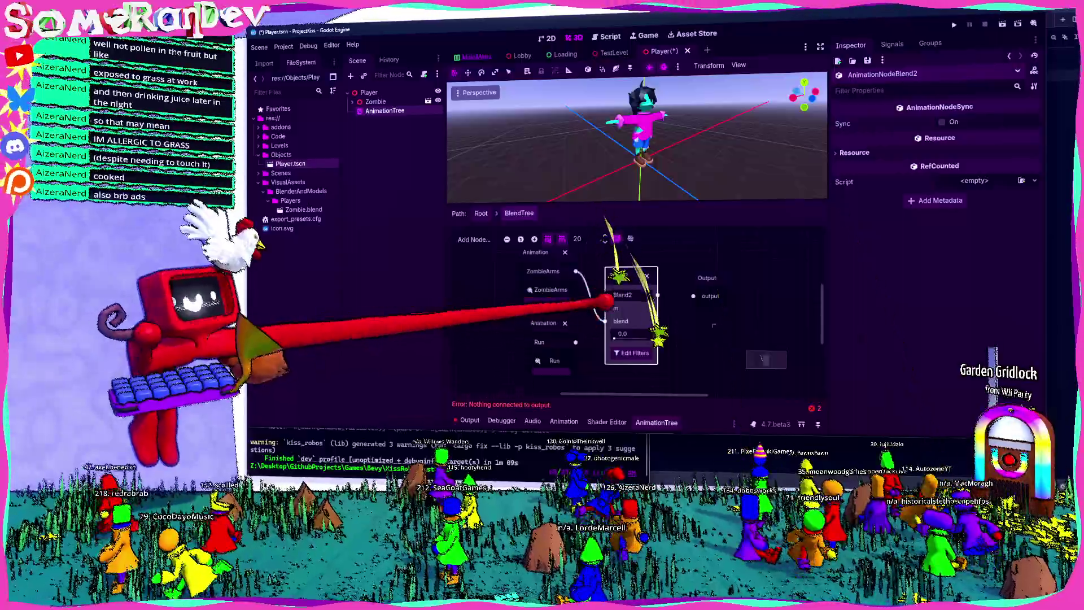
{"action": "left_click_drag", "start_coordinate": [575, 342], "coordinate": [604, 321]}
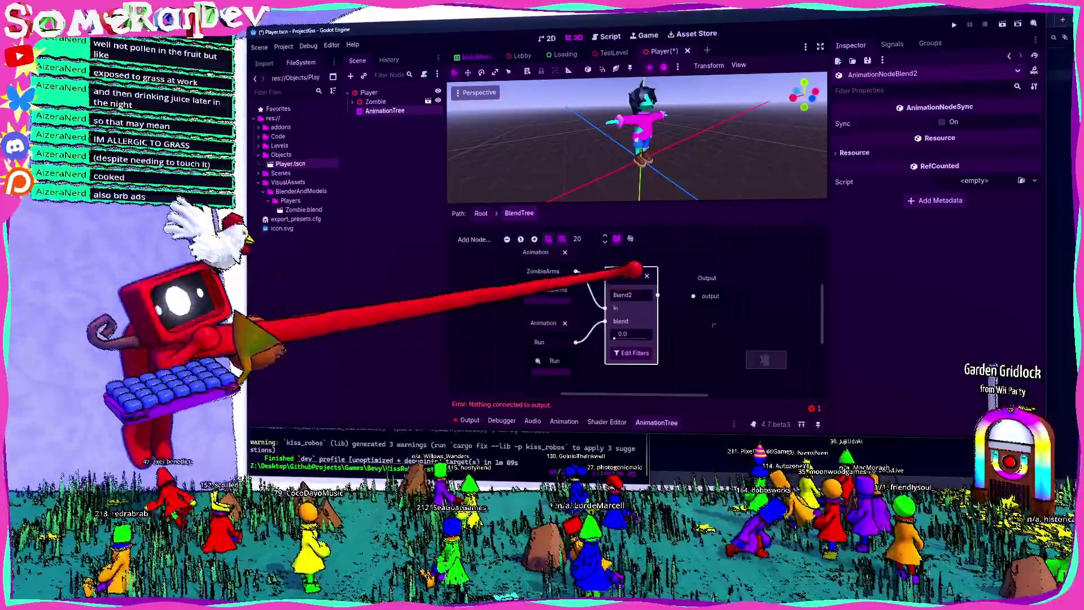
{"action": "left_click_drag", "start_coordinate": [658, 294], "coordinate": [694, 295]}
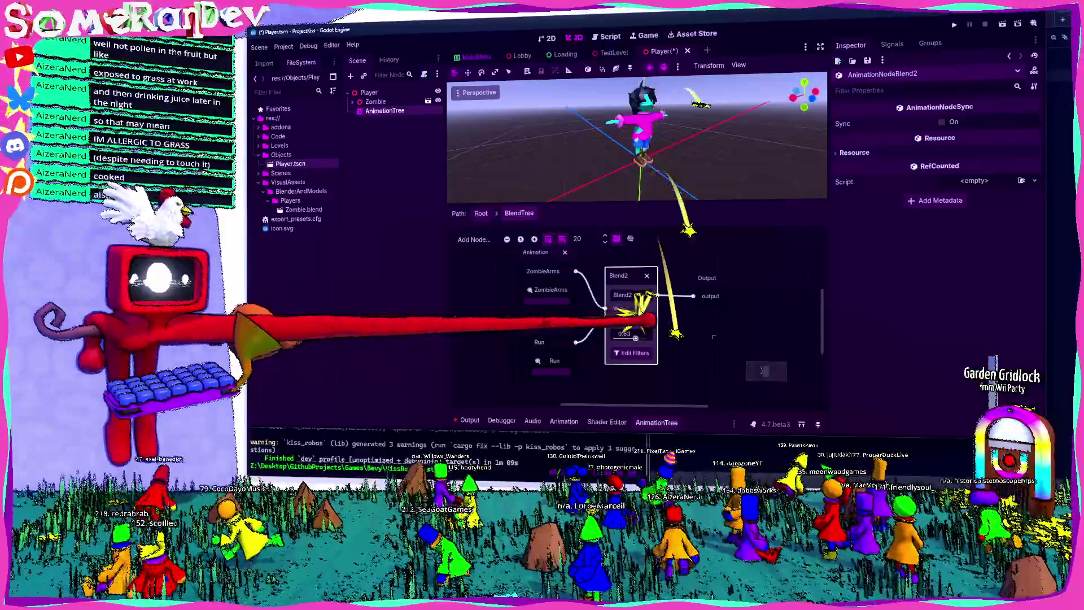
{"action": "key", "text": "ctrl+s"}
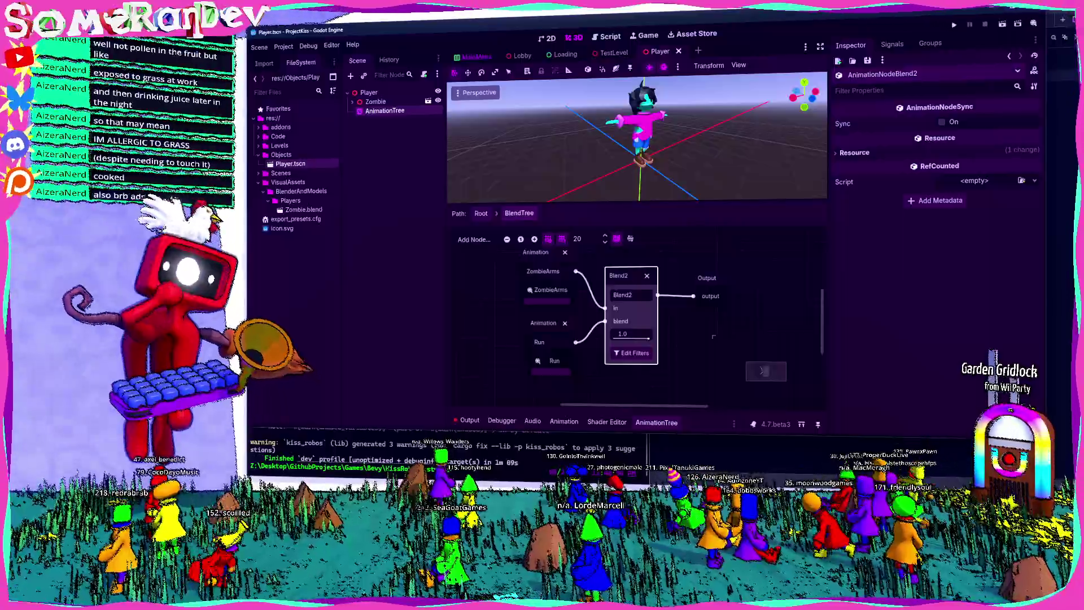
{"action": "scroll", "coordinate": [632, 316], "scroll_direction": "up", "scroll_amount": 2}
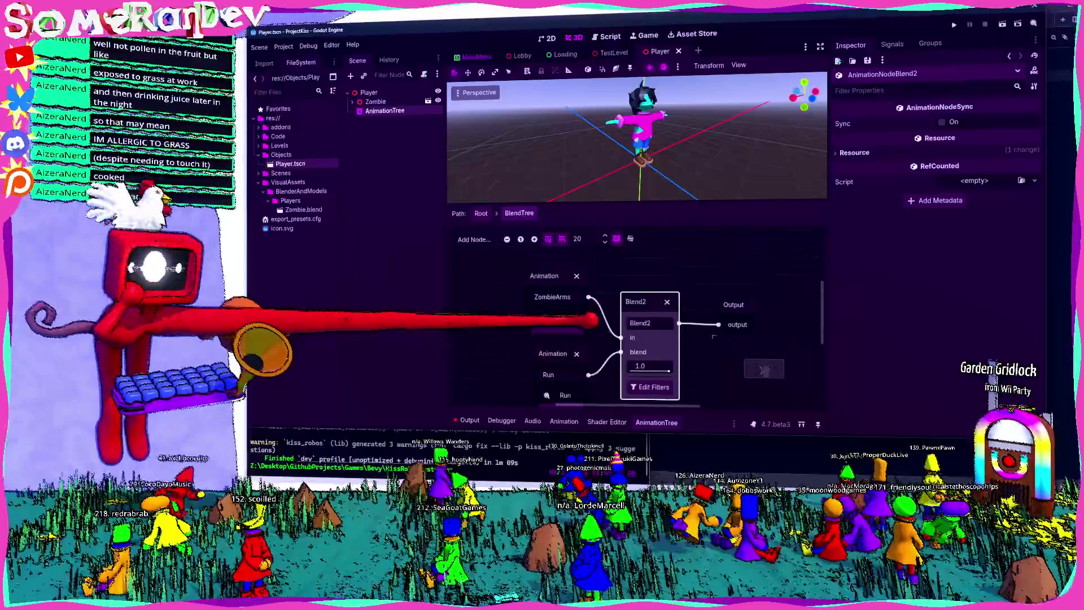
{"action": "scroll", "coordinate": [632, 334], "scroll_direction": "down", "scroll_amount": 5}
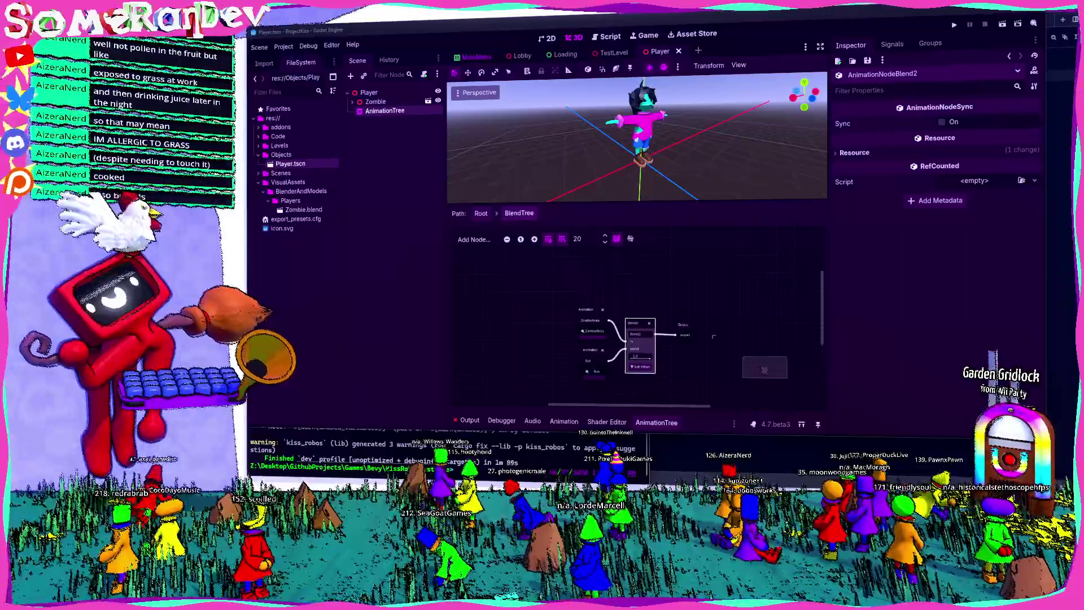
Search for combining top and bottom animations in Godot and open the Combining Animations tutorial on YouTube
{"action": "key", "text": "super+f"}
{"action": "type", "text": "how "}
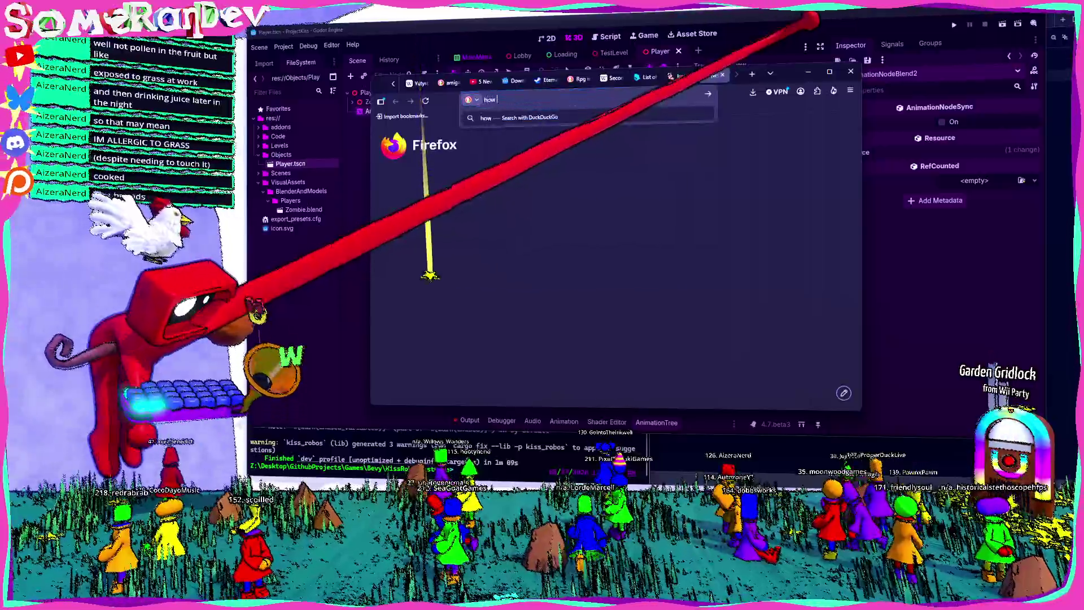
{"action": "type", "text": "to combine te"}
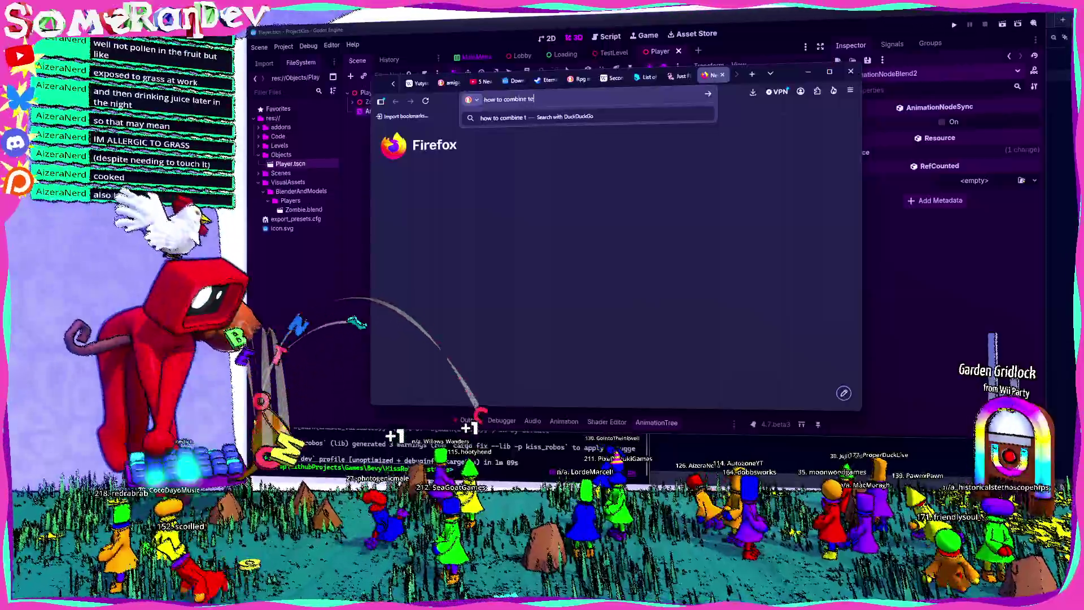
{"action": "key", "text": "BackSpace"}
{"action": "type", "text": "op and bottom animations"}
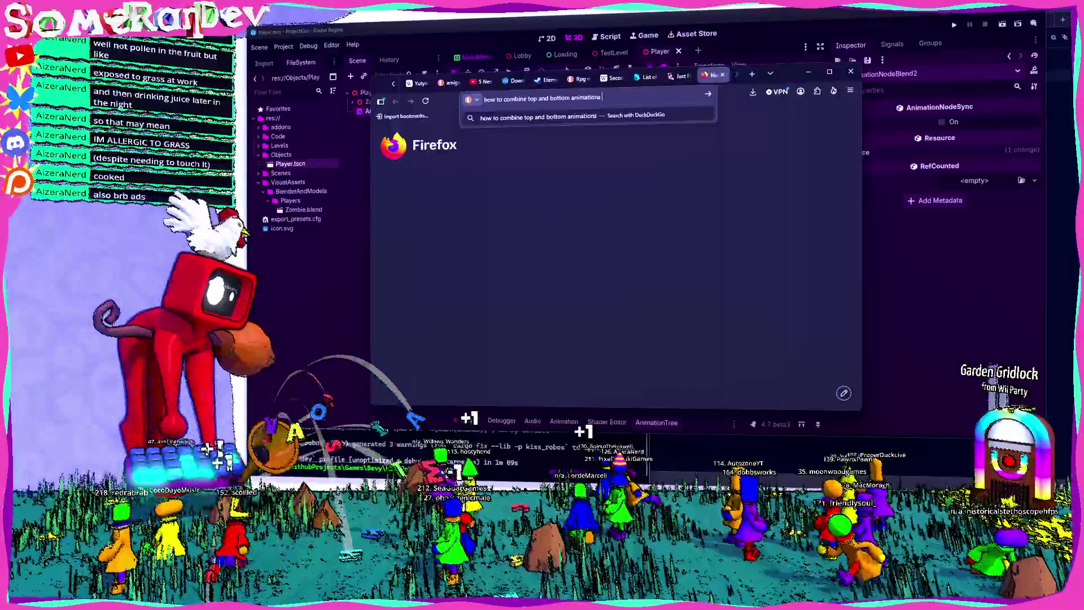
{"action": "type", "text": "godot"}
{"action": "key", "text": "Return"}
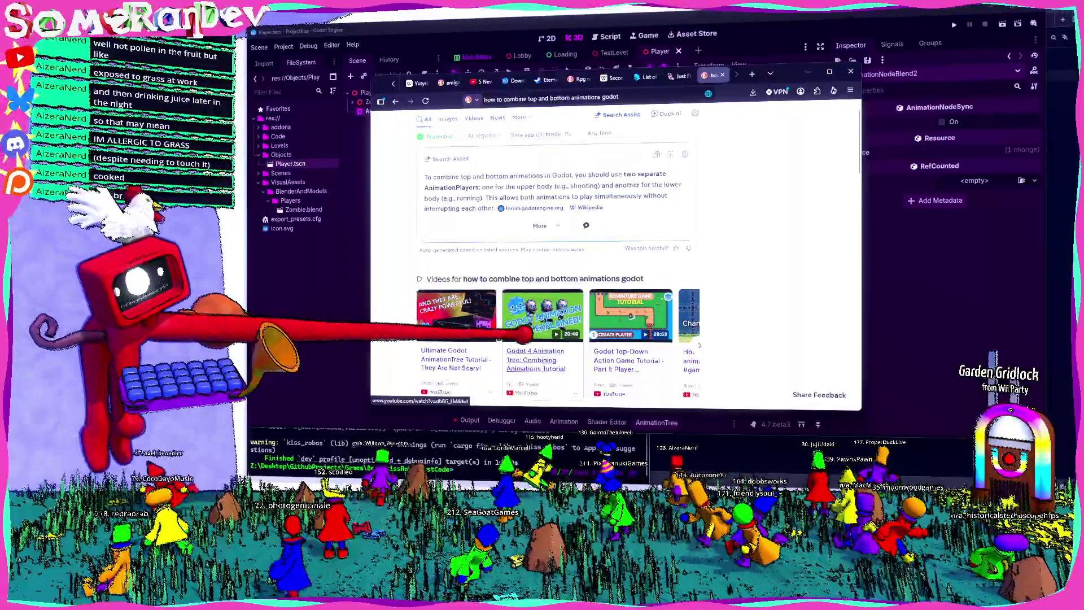
{"action": "left_click", "coordinate": [500, 339]}
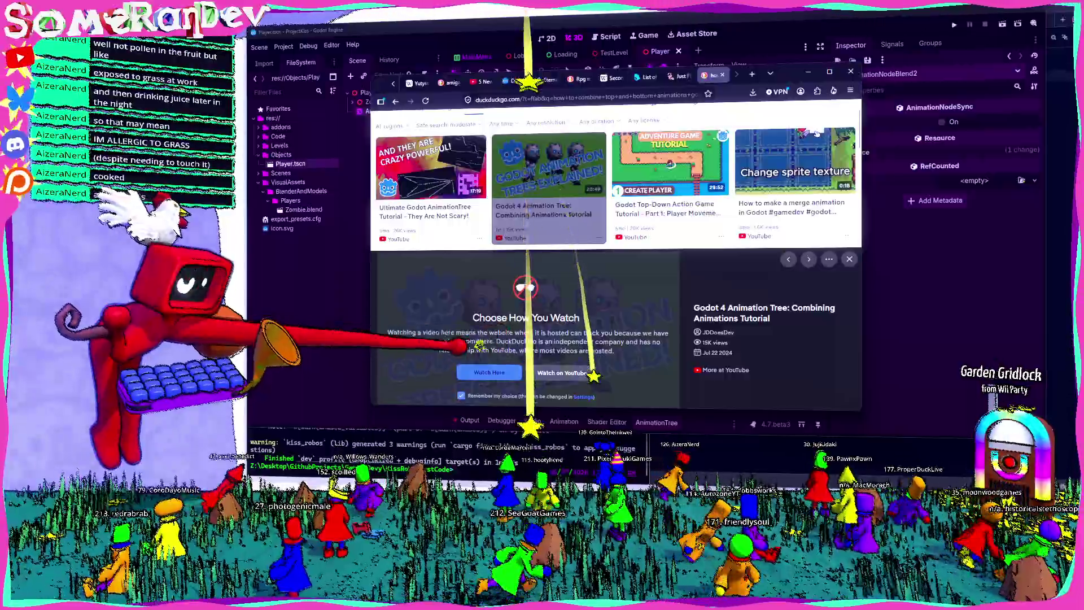
{"action": "left_click", "coordinate": [489, 372]}
{"action": "scroll", "coordinate": [508, 254], "scroll_direction": "down", "scroll_amount": 2}
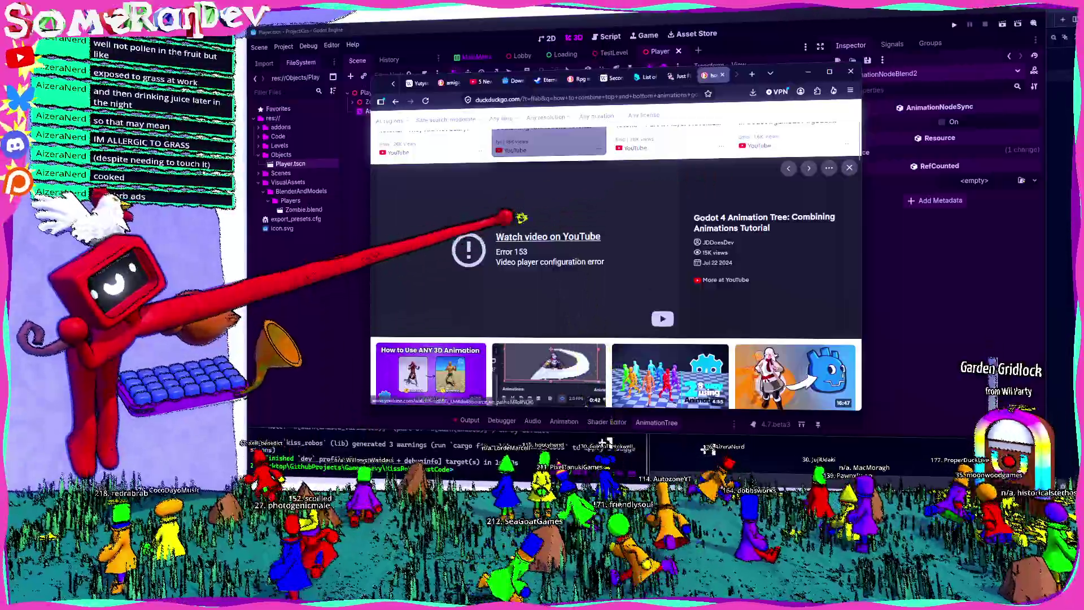
{"action": "left_click", "coordinate": [521, 236]}
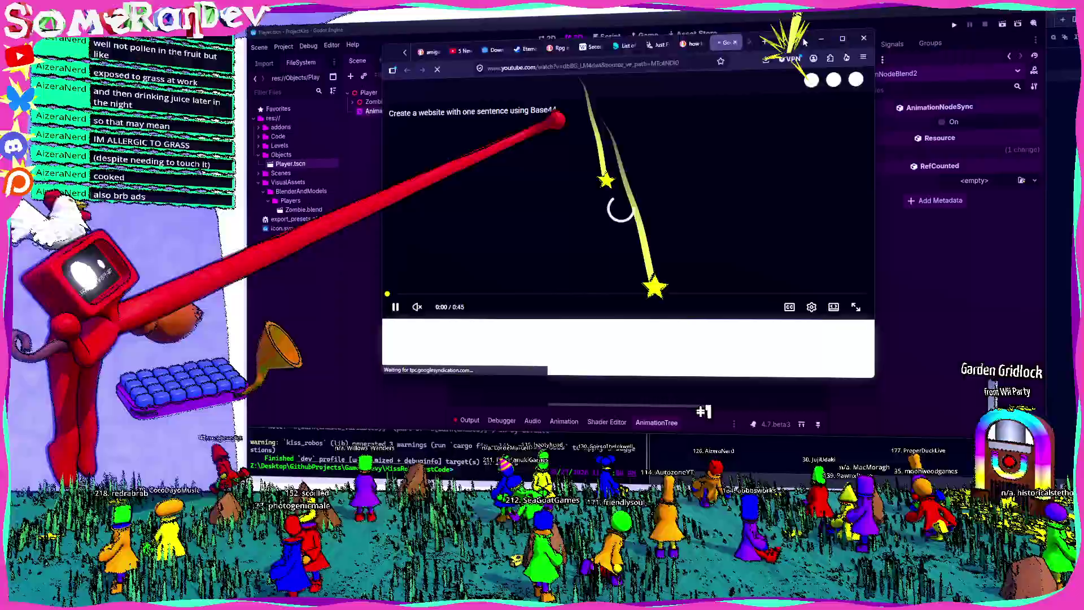
Maximize the browser, seek the tutorial to its Blend2 filter section, then return to Godot
{"action": "double_click", "coordinate": [779, 31]}
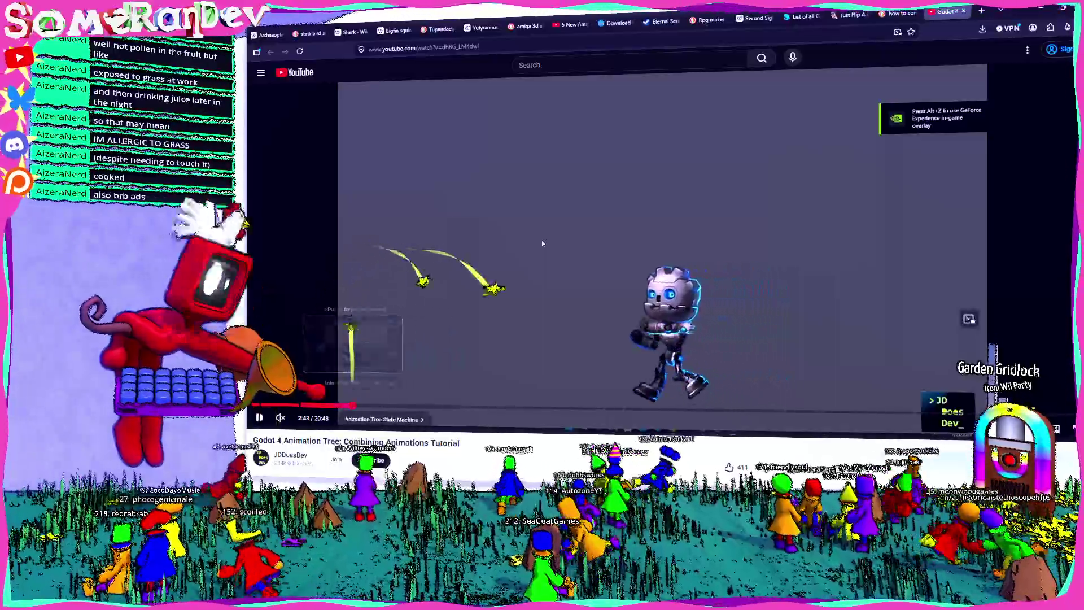
{"action": "mouse_move", "coordinate": [350, 405]}
{"action": "left_mouse_down"}
{"action": "mouse_move", "coordinate": [720, 409]}
{"action": "mouse_move", "coordinate": [713, 402]}
{"action": "left_mouse_up"}
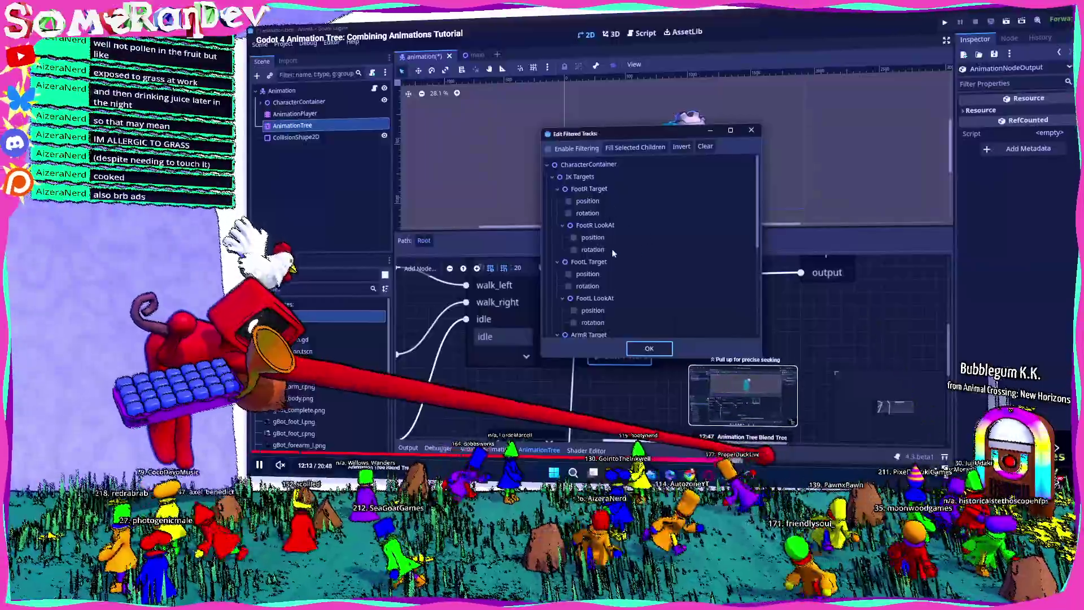
{"action": "left_click", "coordinate": [744, 460]}
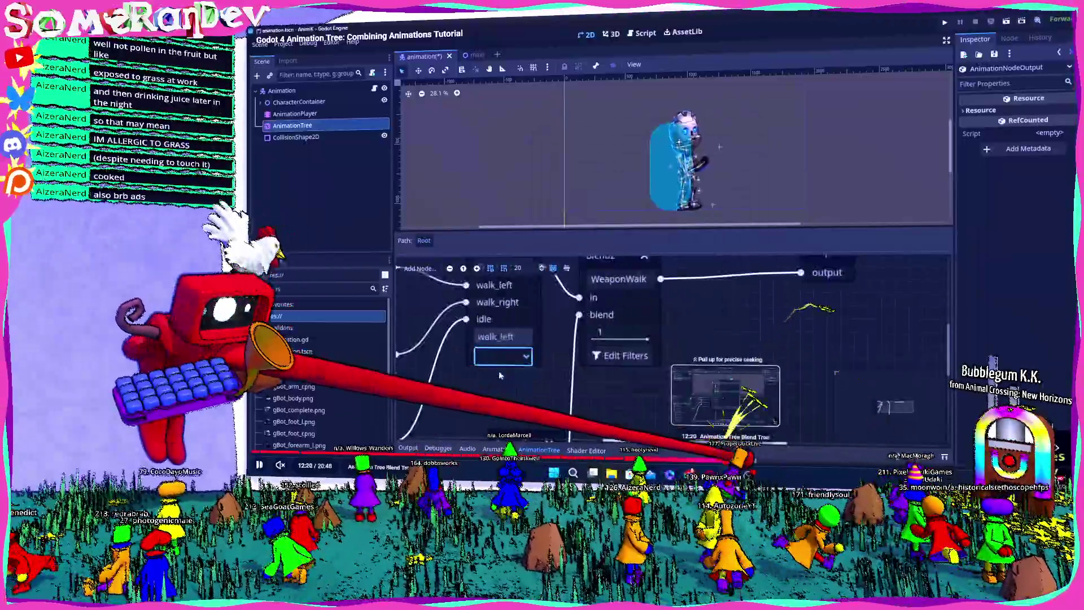
{"action": "left_click", "coordinate": [709, 460]}
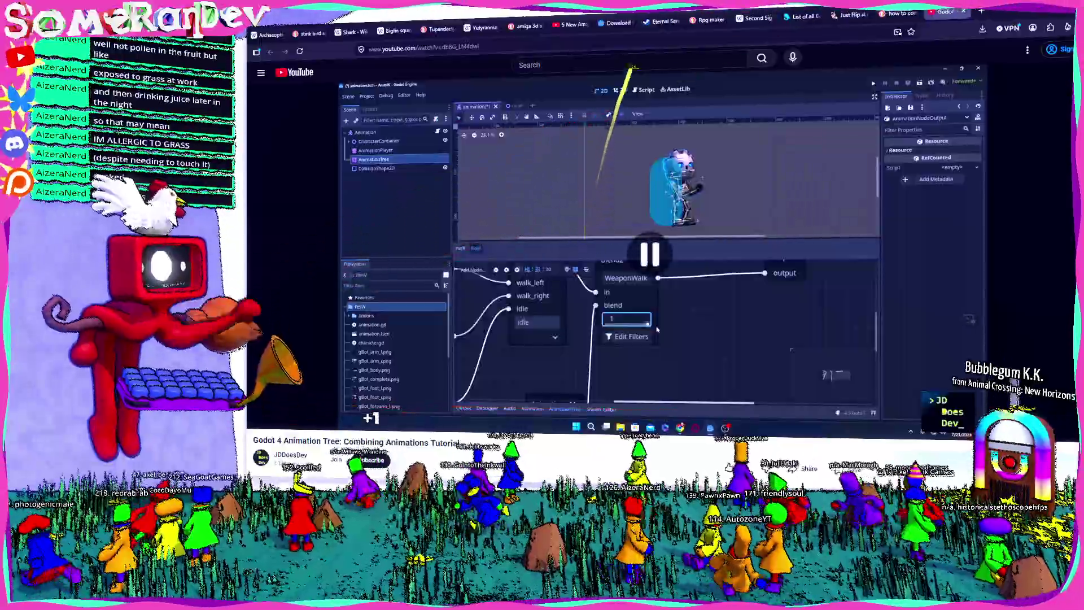
{"action": "key", "text": "alt+Tab"}
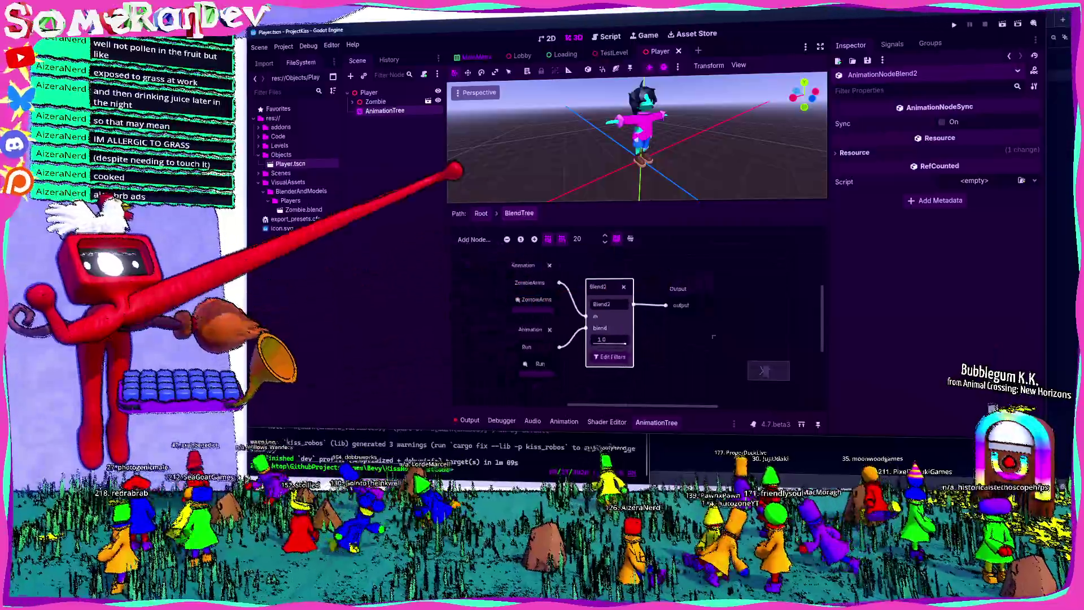
In the root state machine, add a transition from Start to the BlendTree state
{"action": "left_click", "coordinate": [481, 213]}
{"action": "left_click", "coordinate": [481, 235]}
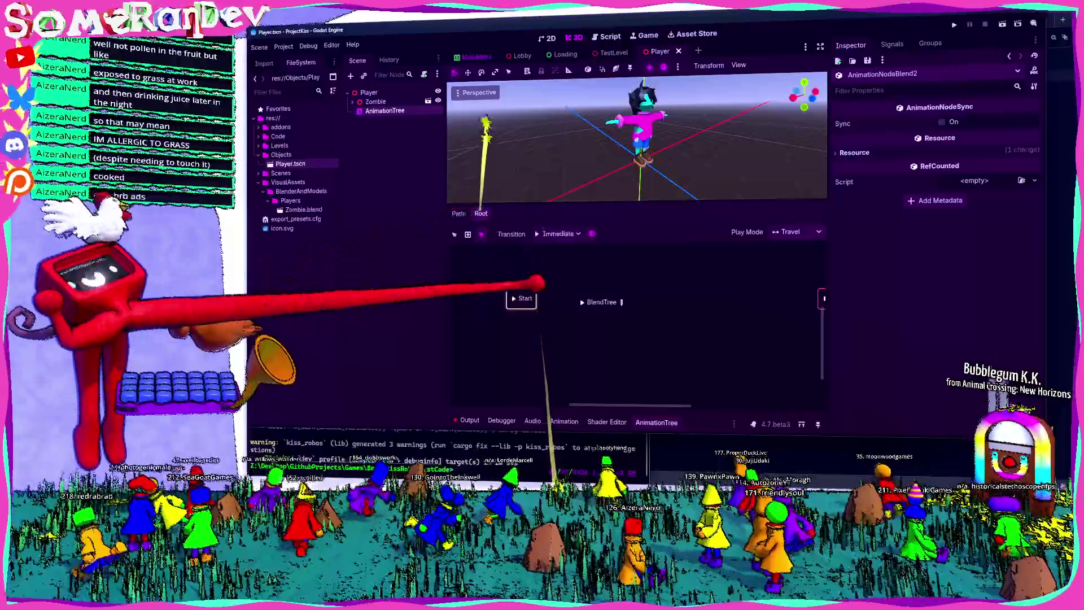
{"action": "left_click_drag", "start_coordinate": [520, 299], "coordinate": [593, 301]}
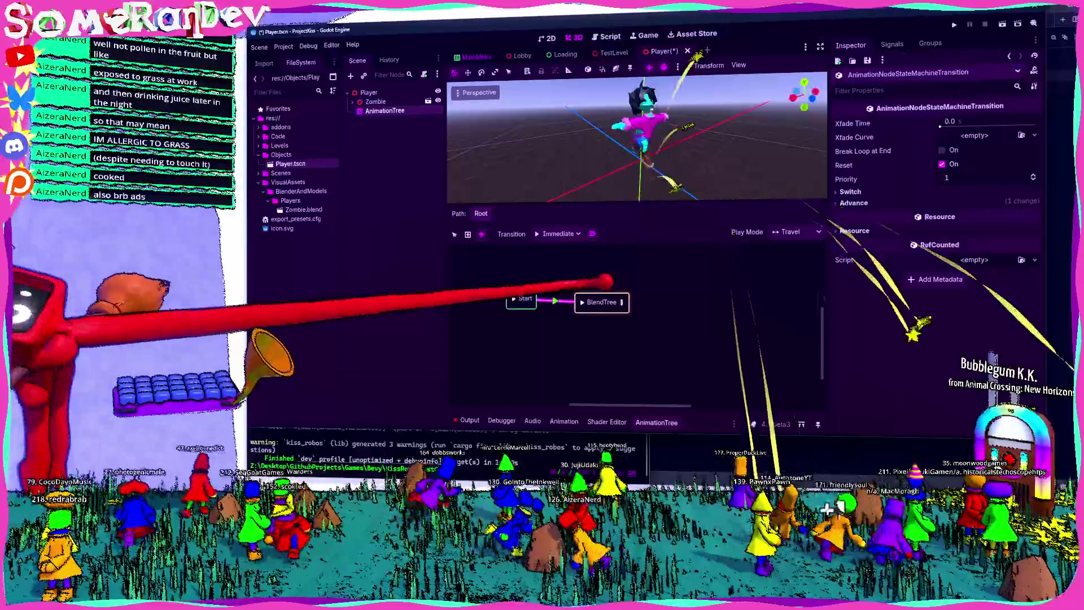
{"action": "right_click", "coordinate": [618, 309]}
{"action": "key", "text": "Escape"}
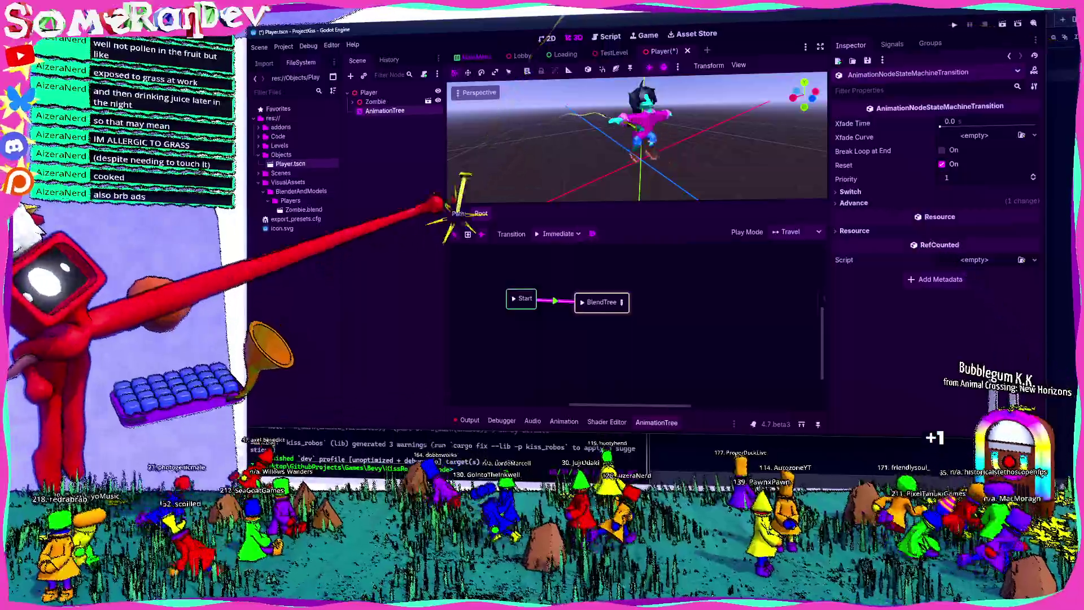
Open the BlendTree and bring up the Blend2 node's Edit Filtered Tracks list
{"action": "left_click", "coordinate": [621, 303]}
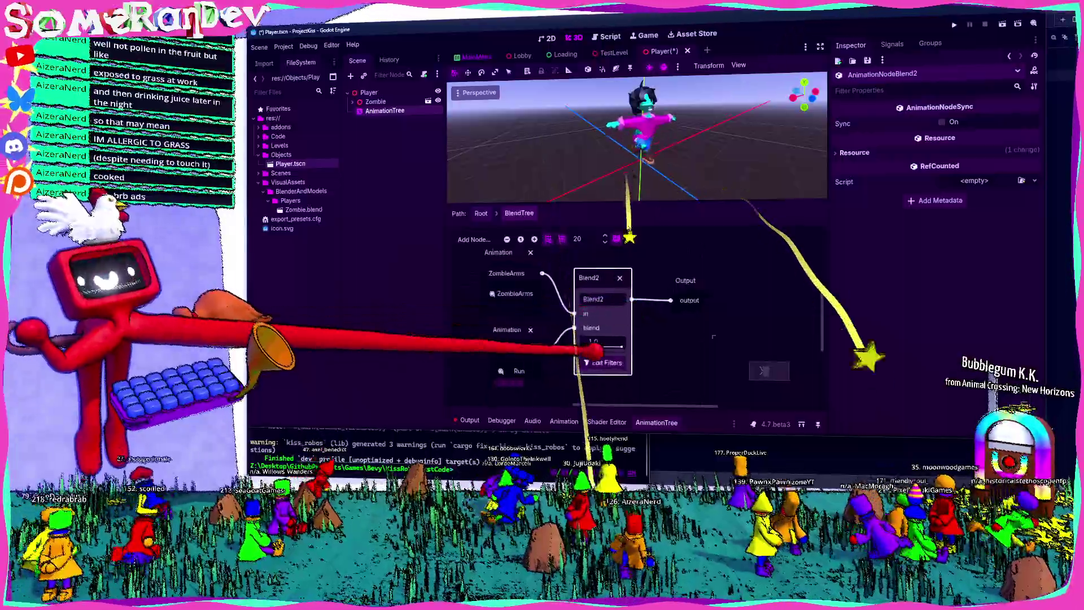
{"action": "left_click", "coordinate": [610, 357]}
{"action": "mouse_move", "coordinate": [808, 146]}
{"action": "left_mouse_down"}
{"action": "mouse_move", "coordinate": [822, 146]}
{"action": "mouse_move", "coordinate": [783, 144]}
{"action": "left_mouse_up"}
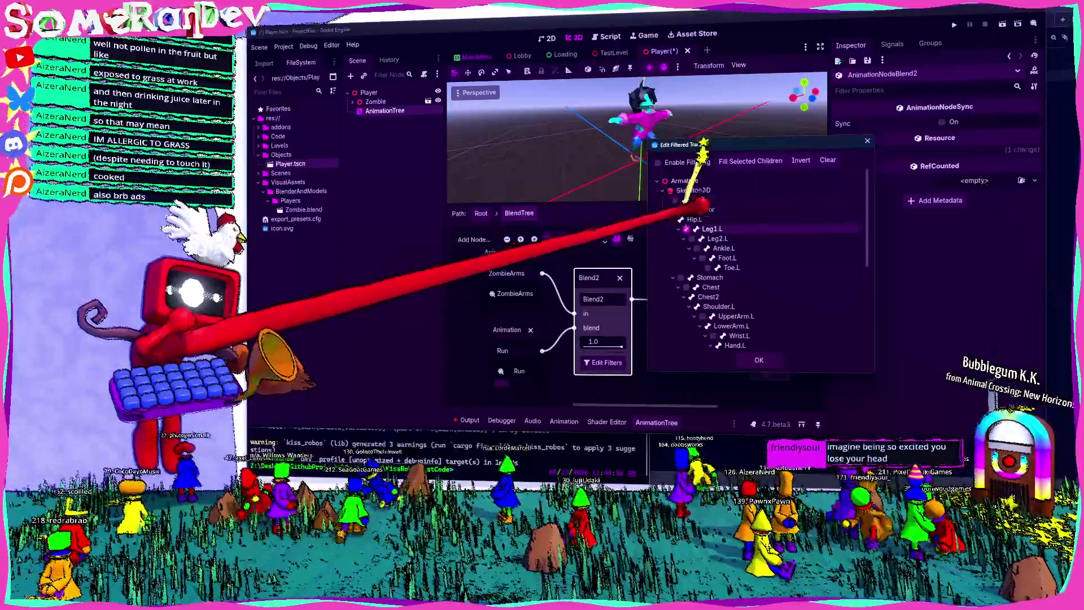
Check Leg2.L, Foot.L, Stomach and Chest in the Blend2 track filter and confirm with OK
{"action": "left_click", "coordinate": [692, 239]}
{"action": "left_click", "coordinate": [702, 258]}
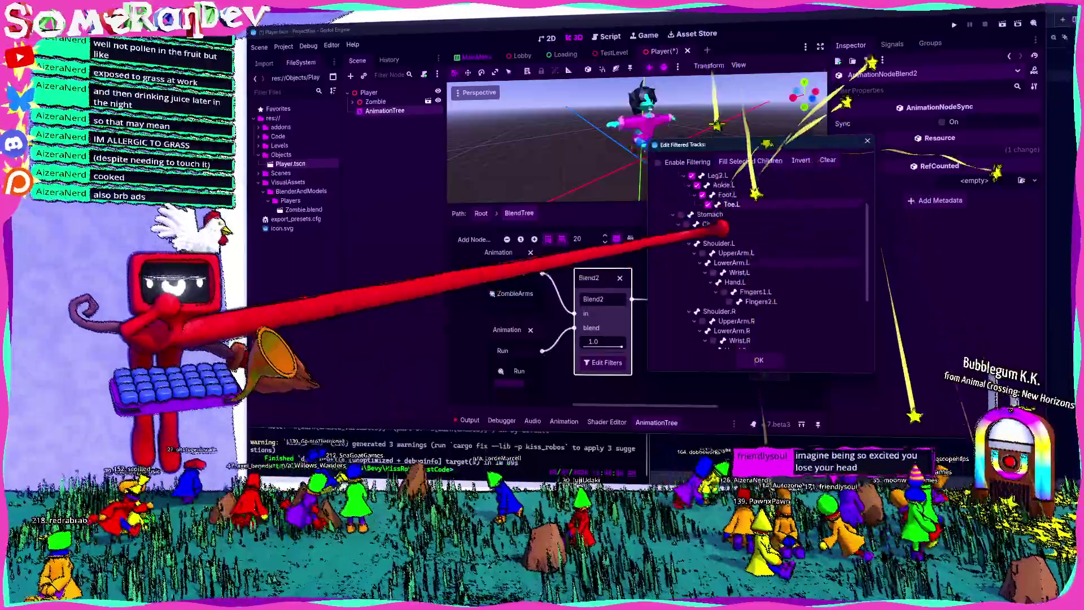
{"action": "scroll", "coordinate": [717, 237], "scroll_direction": "down", "scroll_amount": 4}
{"action": "scroll", "coordinate": [711, 226], "scroll_direction": "down", "scroll_amount": 5}
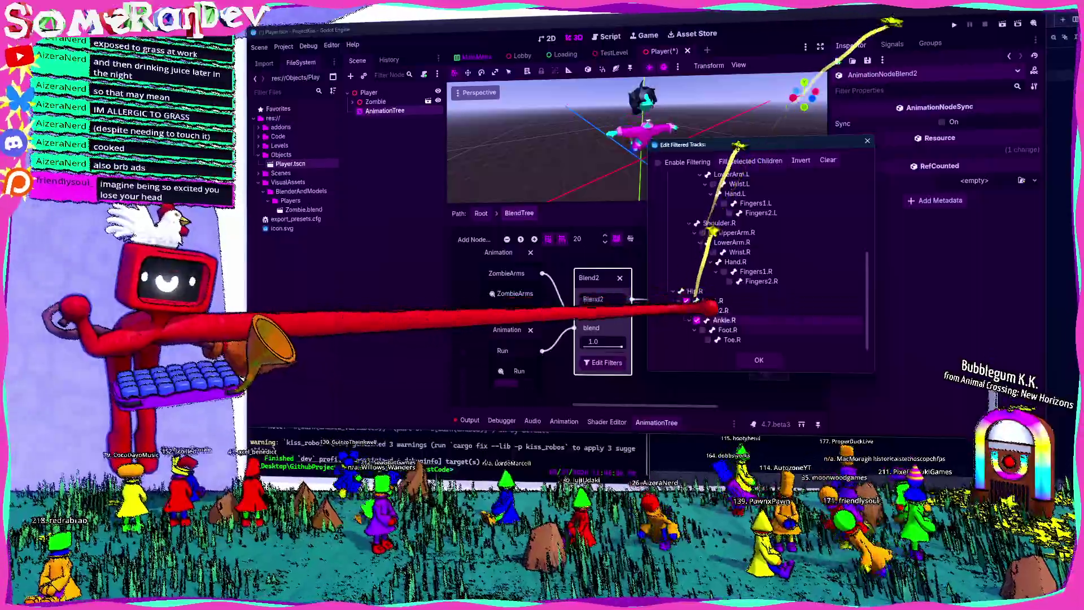
{"action": "scroll", "coordinate": [712, 308], "scroll_direction": "up", "scroll_amount": 10}
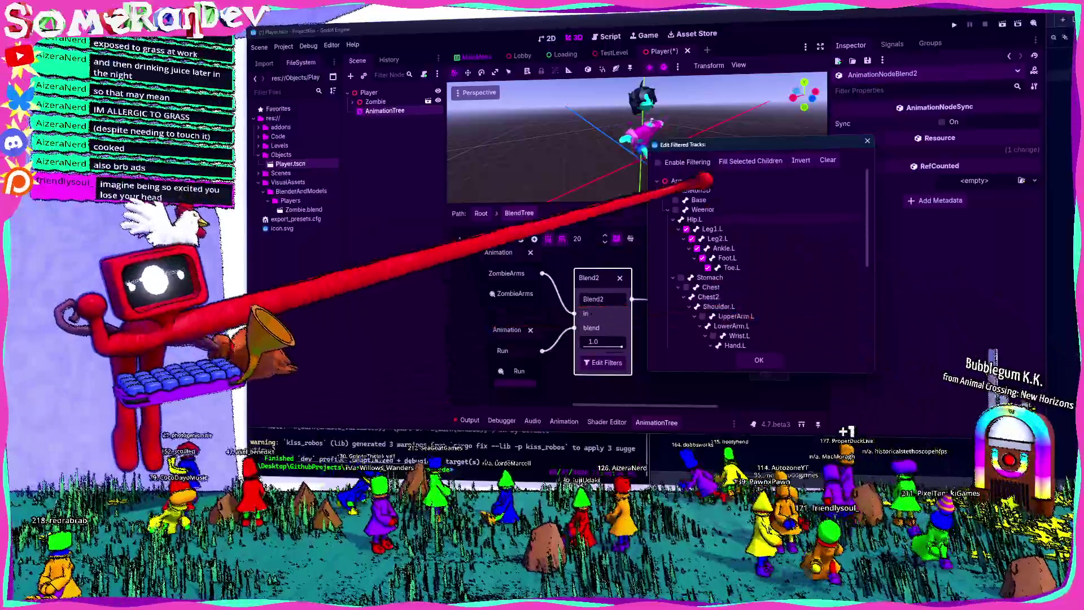
{"action": "scroll", "coordinate": [698, 209], "scroll_direction": "down", "scroll_amount": 7}
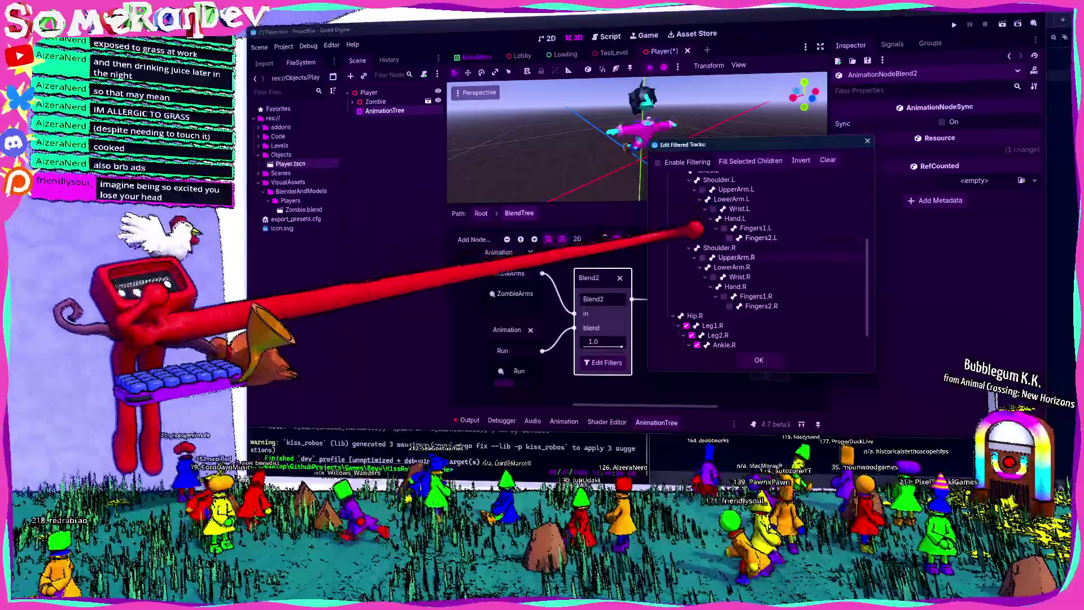
{"action": "scroll", "coordinate": [695, 209], "scroll_direction": "up", "scroll_amount": 7}
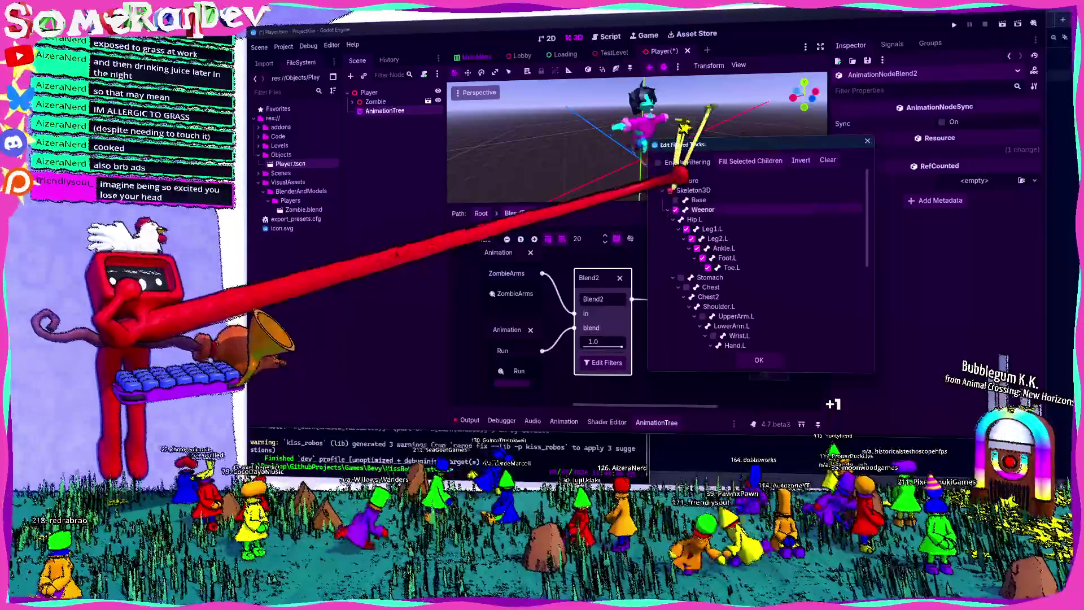
{"action": "scroll", "coordinate": [716, 275], "scroll_direction": "down", "scroll_amount": 2}
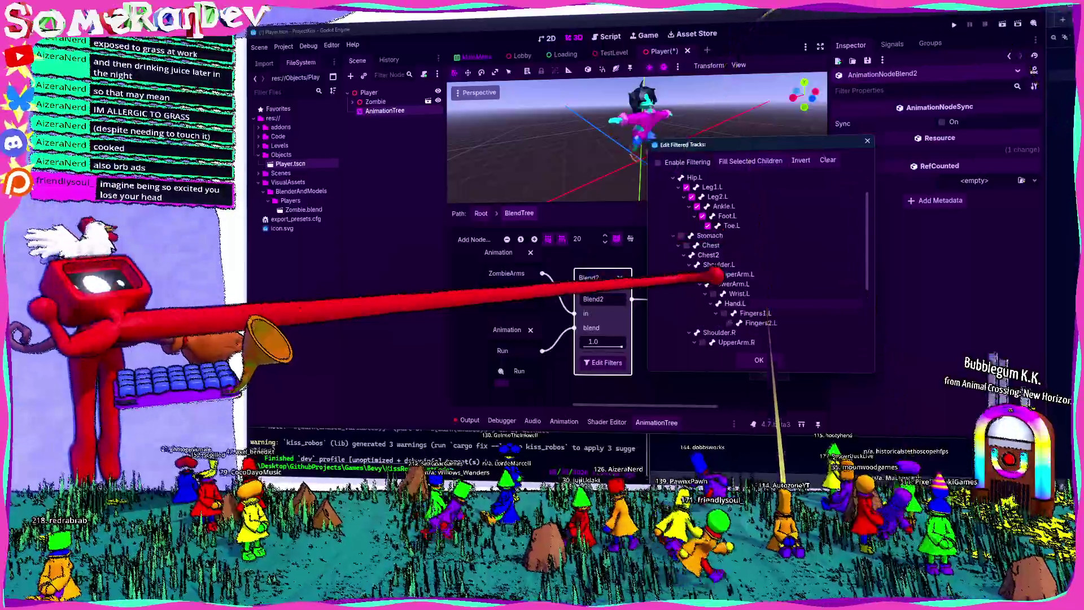
{"action": "left_click", "coordinate": [681, 236]}
{"action": "scroll", "coordinate": [700, 237], "scroll_direction": "down", "scroll_amount": 1}
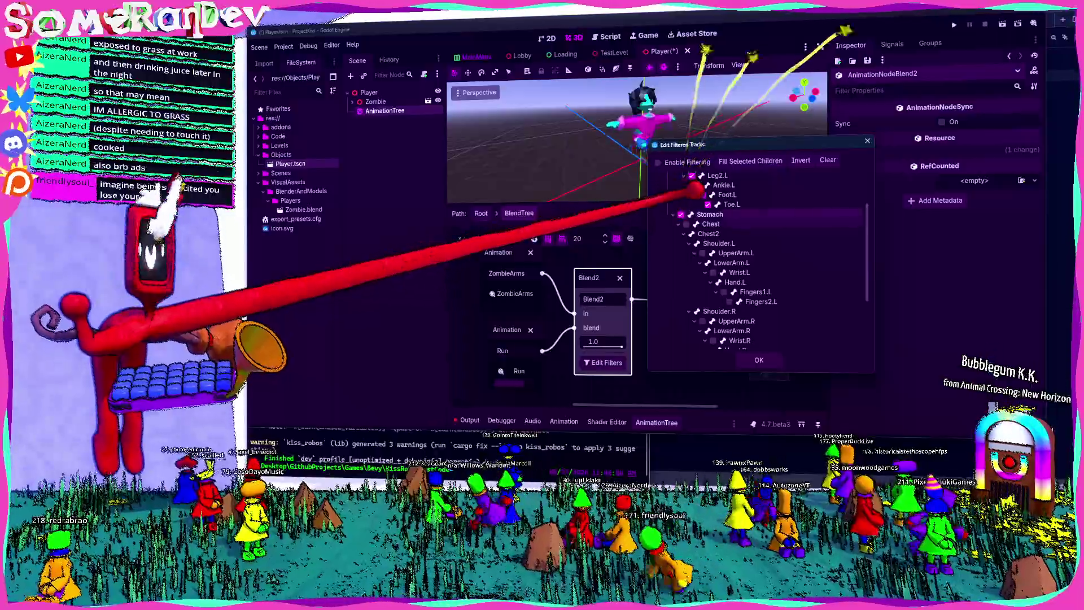
{"action": "left_click", "coordinate": [686, 224]}
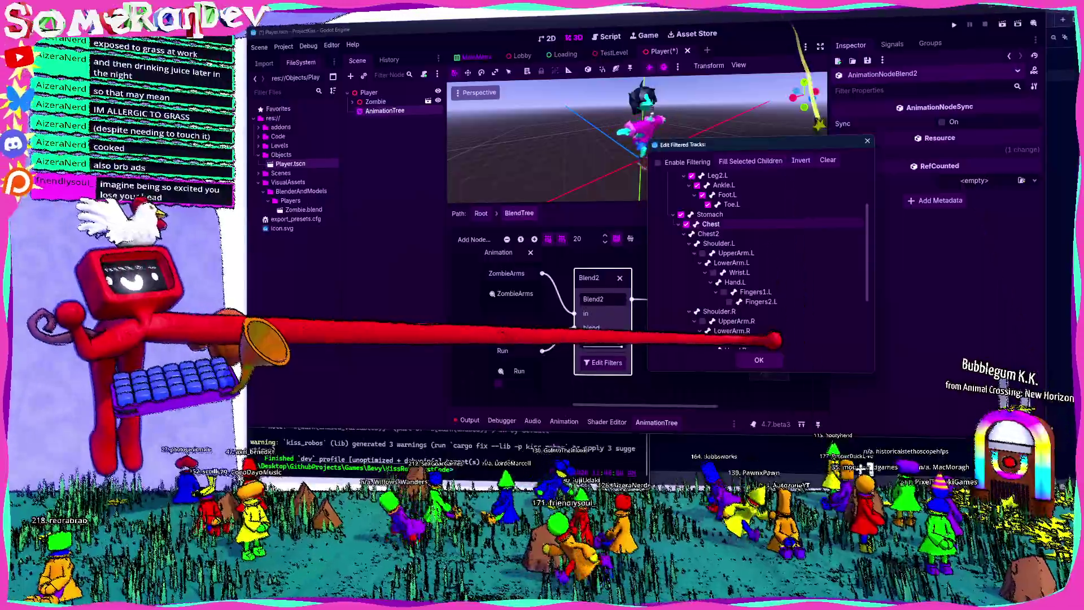
{"action": "left_click", "coordinate": [759, 359]}
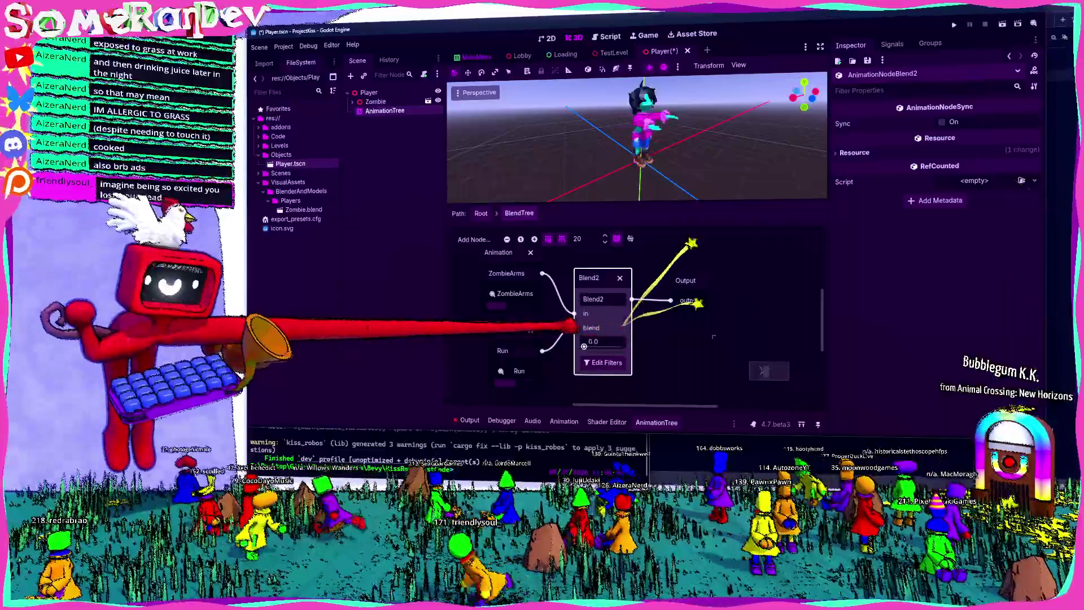
Drag the Blend2 blend amount to preview a partial and then a full blend
{"action": "left_click_drag", "start_coordinate": [584, 346], "coordinate": [621, 346]}
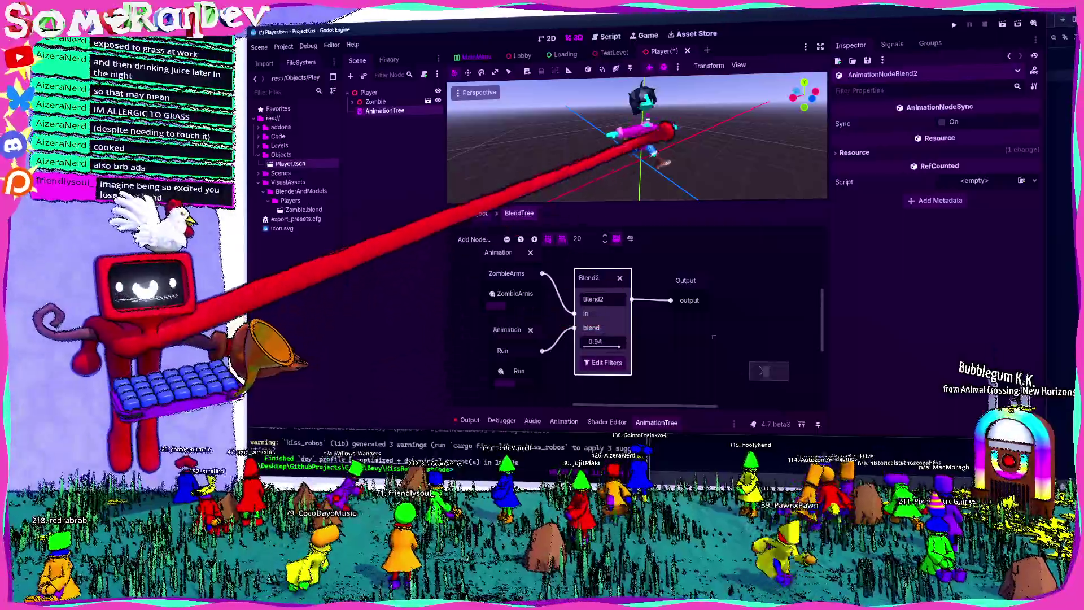
{"action": "scroll", "coordinate": [637, 138], "scroll_direction": "down", "scroll_amount": 2}
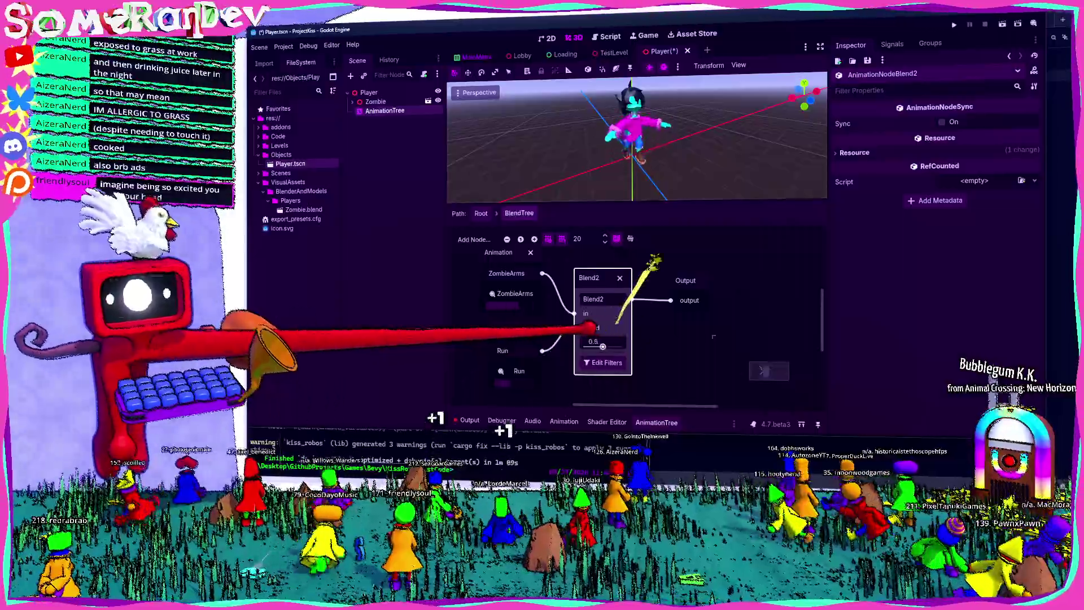
{"action": "left_click_drag", "start_coordinate": [584, 345], "coordinate": [624, 345]}
Rewire ZombieArms and Run on Blend2, leaving Run on the blend input and 'in' empty
{"action": "left_click_drag", "start_coordinate": [575, 314], "coordinate": [558, 312]}
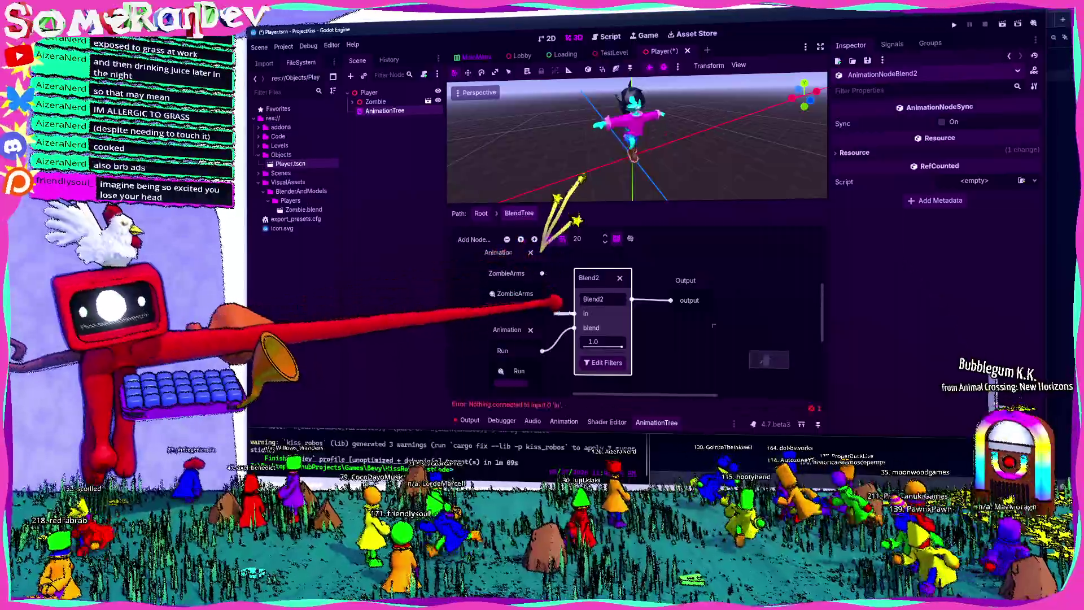
{"action": "mouse_move", "coordinate": [542, 273]}
{"action": "left_mouse_down"}
{"action": "mouse_move", "coordinate": [575, 327]}
{"action": "mouse_move", "coordinate": [574, 314]}
{"action": "left_mouse_up"}
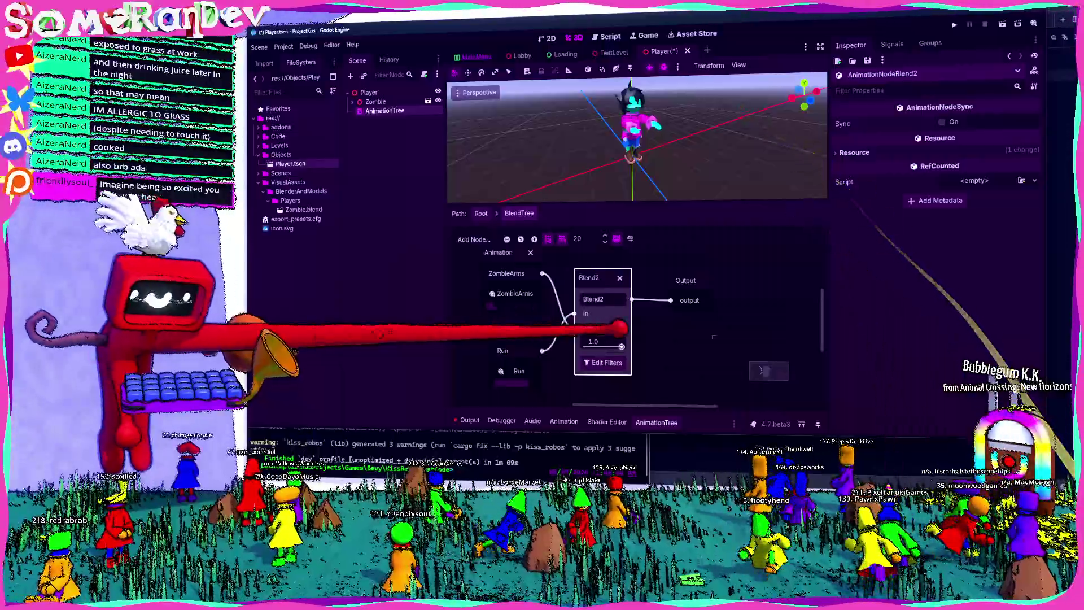
{"action": "left_click_drag", "start_coordinate": [575, 313], "coordinate": [569, 266]}
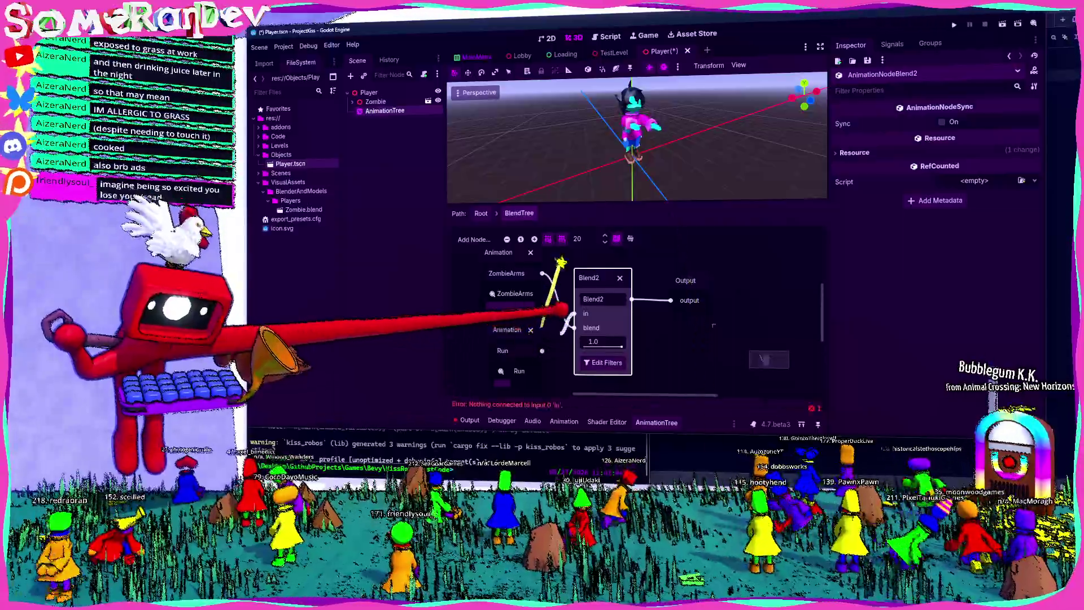
{"action": "mouse_move", "coordinate": [574, 328]}
{"action": "left_mouse_down"}
{"action": "mouse_move", "coordinate": [574, 288]}
{"action": "mouse_move", "coordinate": [574, 313]}
{"action": "left_mouse_up"}
{"action": "mouse_move", "coordinate": [543, 350]}
{"action": "left_mouse_down"}
{"action": "mouse_move", "coordinate": [575, 328]}
{"action": "mouse_move", "coordinate": [569, 266]}
{"action": "left_mouse_up"}
{"action": "left_click", "coordinate": [508, 259]}
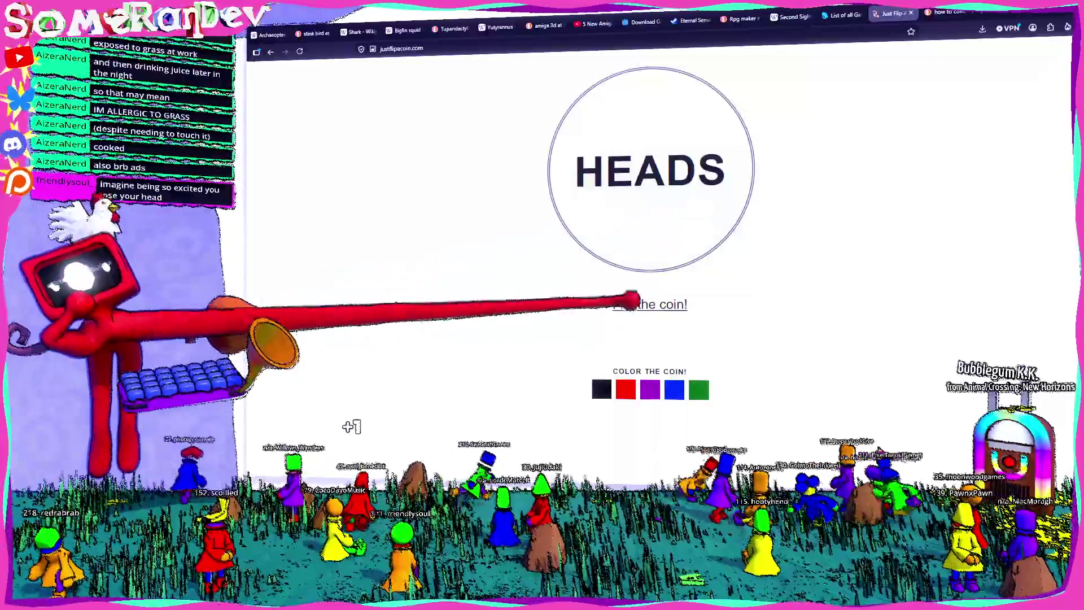
Make the coin purple and flip repeatedly until heads lands as flip 380,385,485, then return to Godot
{"action": "left_click", "coordinate": [650, 385]}
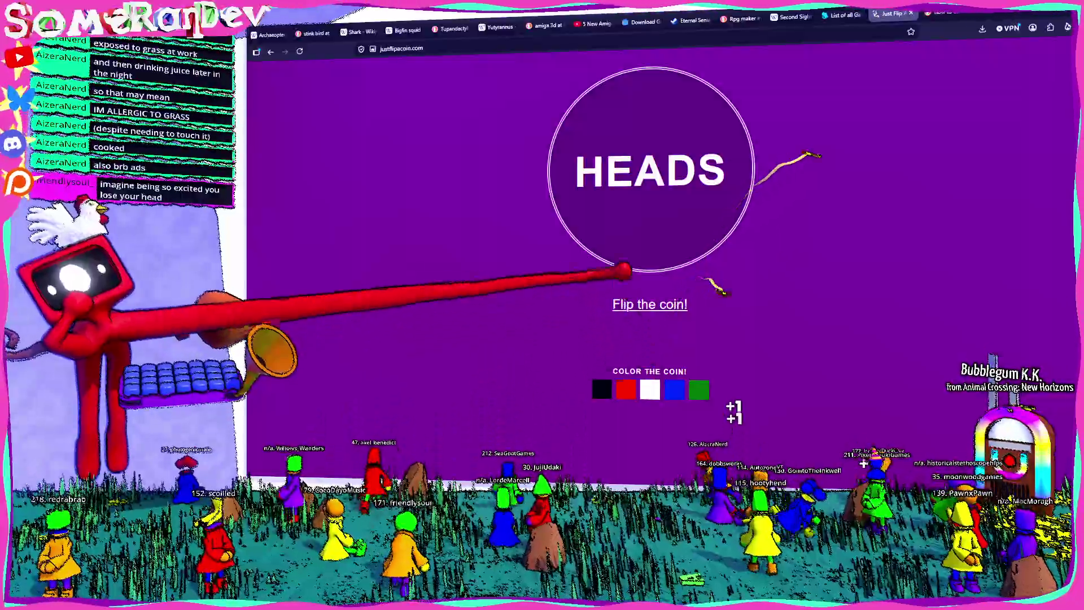
{"action": "left_click", "coordinate": [644, 301]}
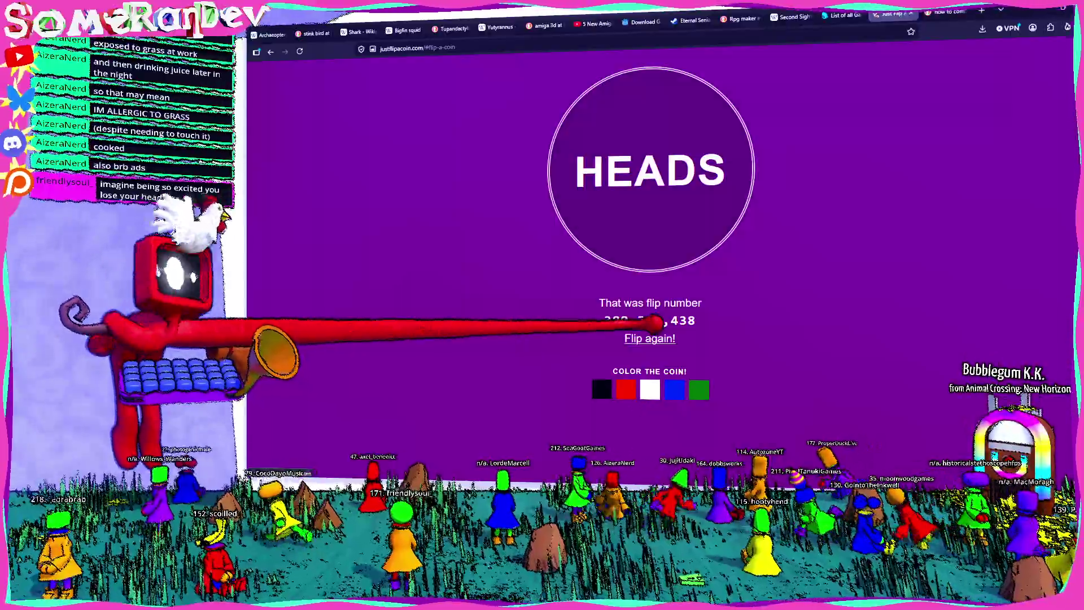
{"action": "left_click", "coordinate": [649, 336]}
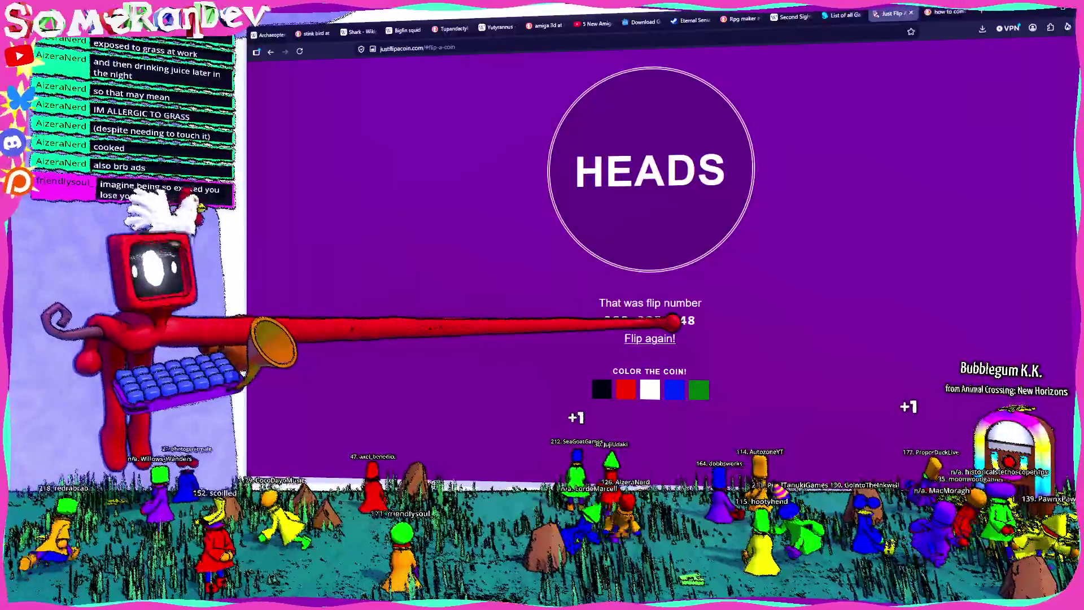
{"action": "left_click", "coordinate": [669, 338]}
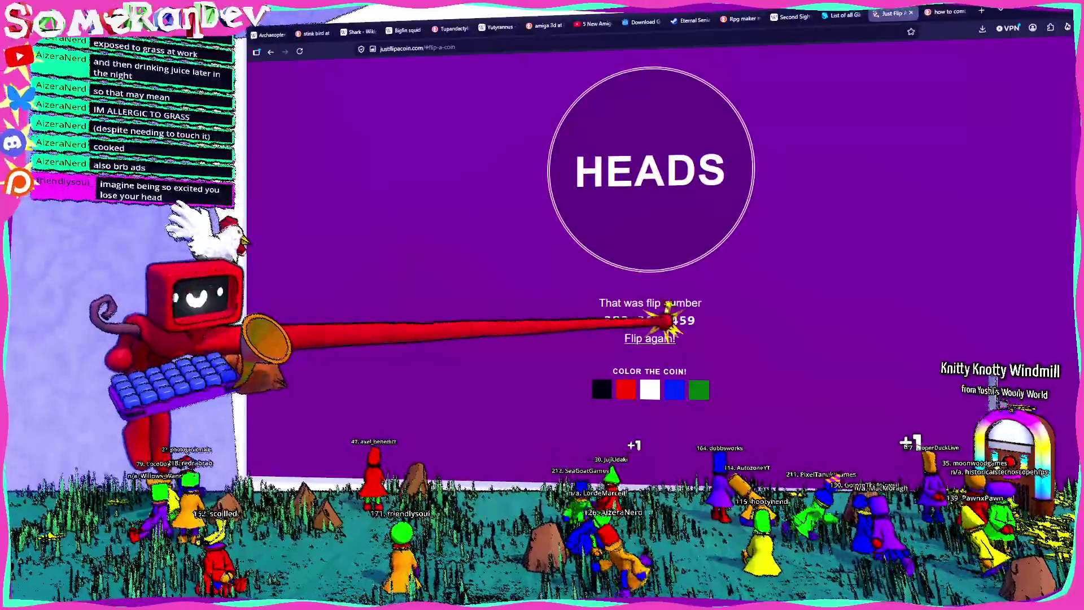
{"action": "left_click", "coordinate": [669, 338]}
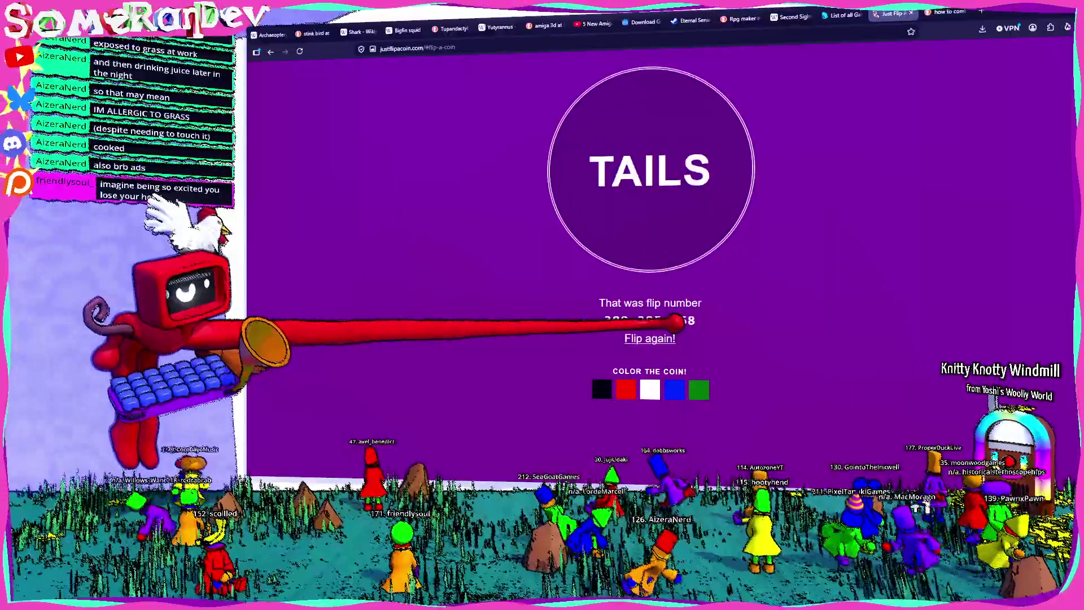
{"action": "left_click", "coordinate": [669, 338]}
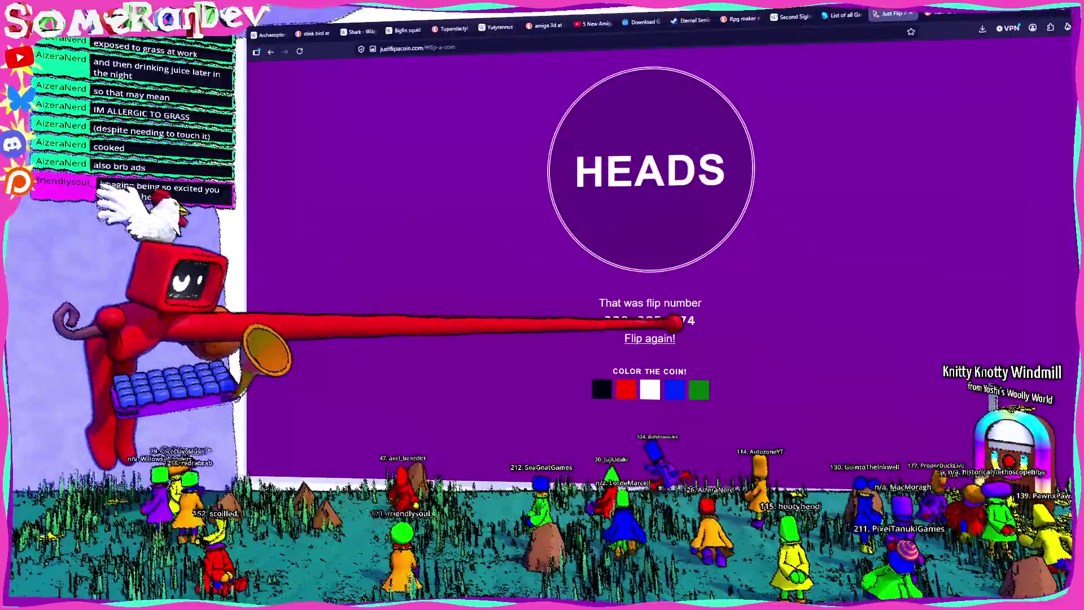
{"action": "left_click", "coordinate": [669, 338]}
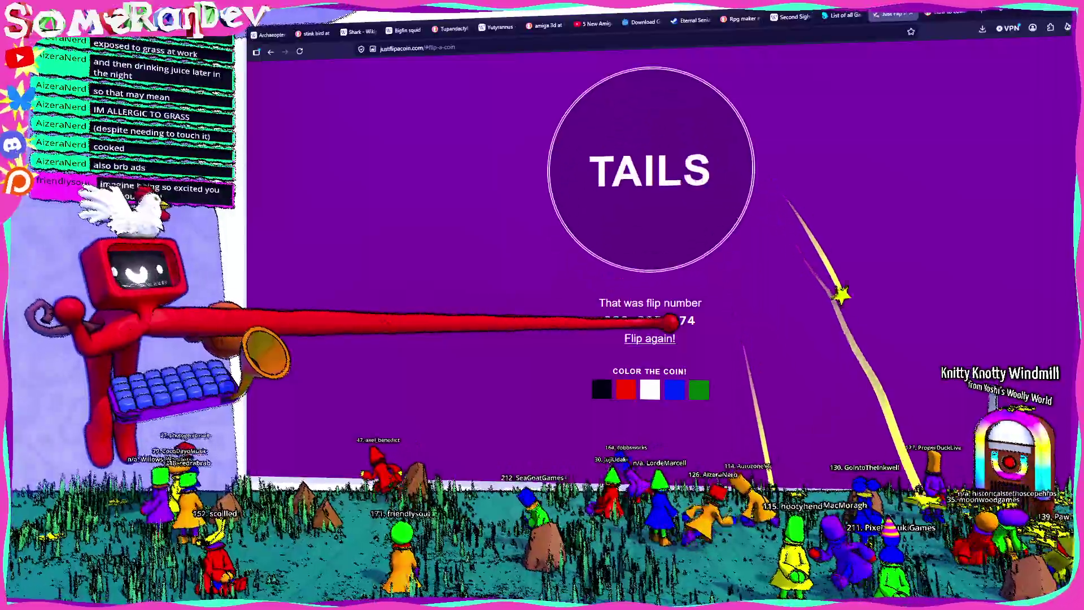
{"action": "left_click", "coordinate": [670, 338]}
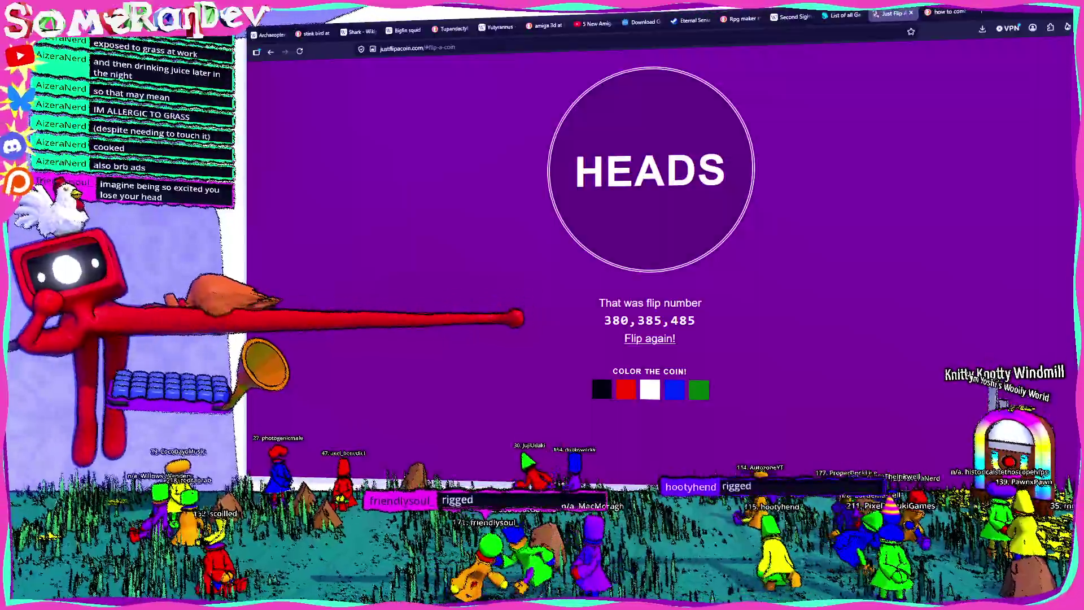
{"action": "key", "text": "alt+Tab"}
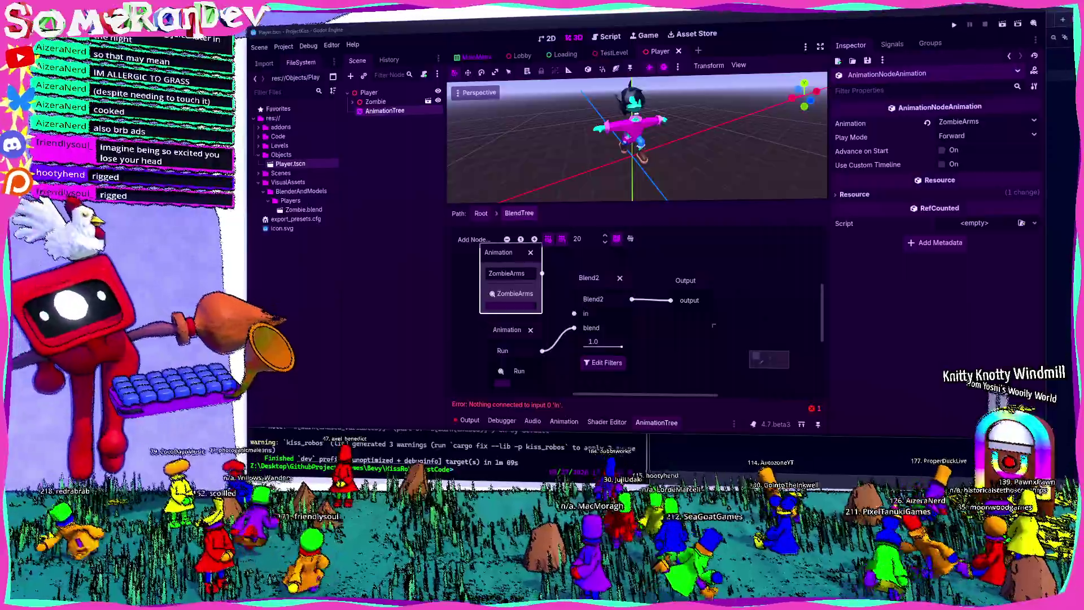
Switch to the Twitch Stream Manager showing the closed coin-landing prediction
{"action": "key", "text": "alt+Tab"}
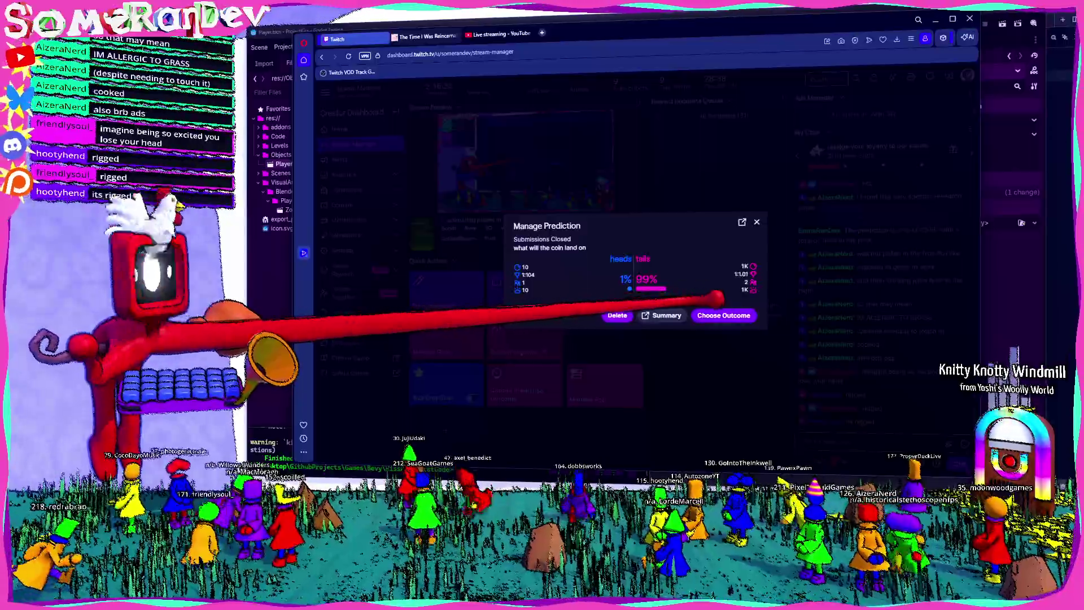
Complete the coin-landing prediction with heads as the winning outcome, then switch back to Godot
{"action": "left_click", "coordinate": [723, 315]}
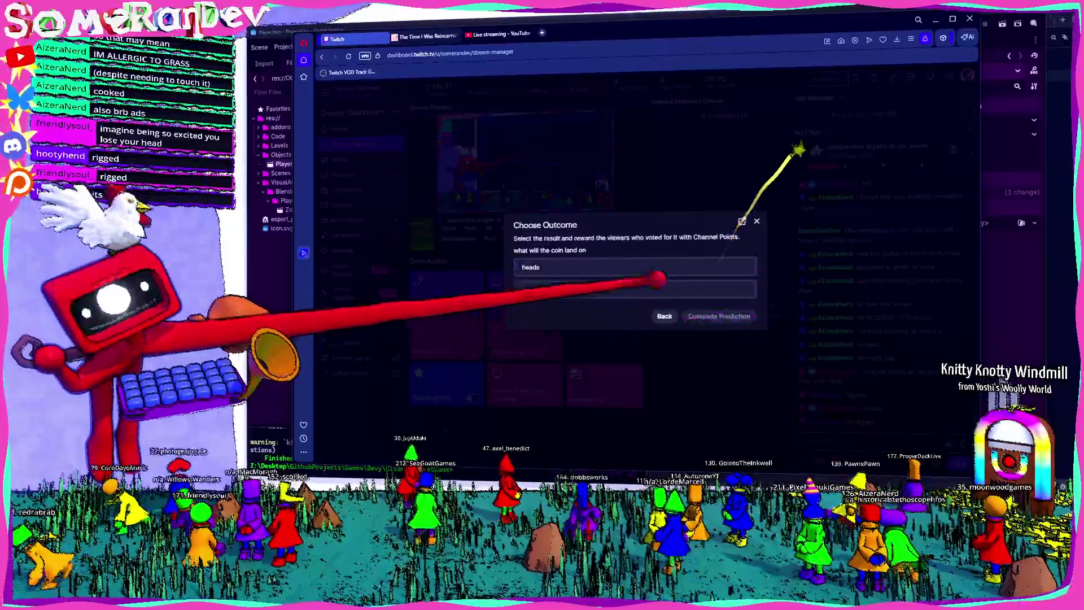
{"action": "left_click", "coordinate": [559, 267]}
{"action": "left_click", "coordinate": [734, 316]}
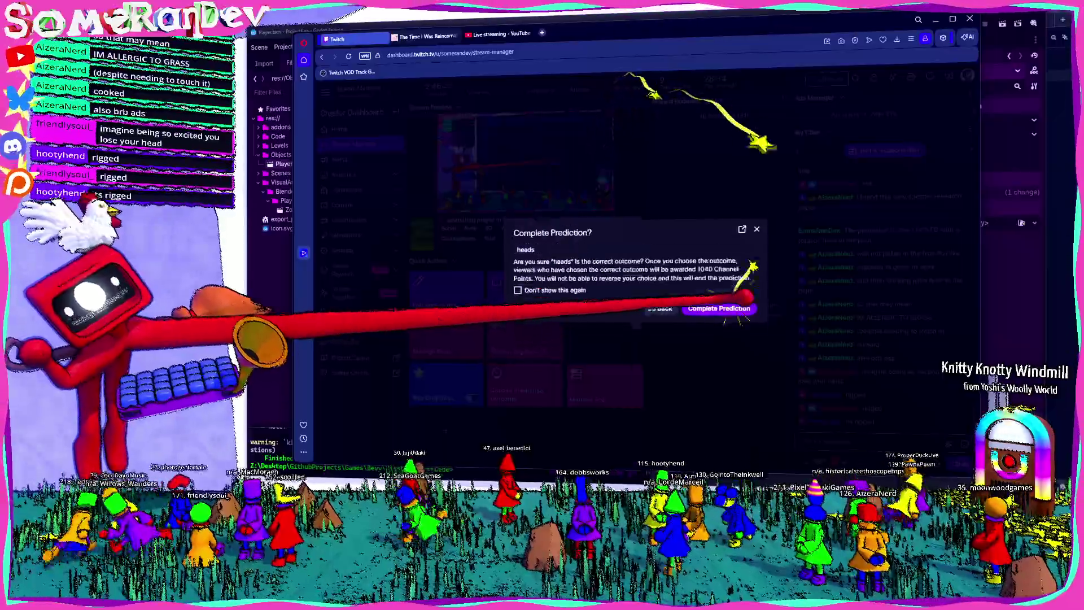
{"action": "left_click", "coordinate": [719, 308]}
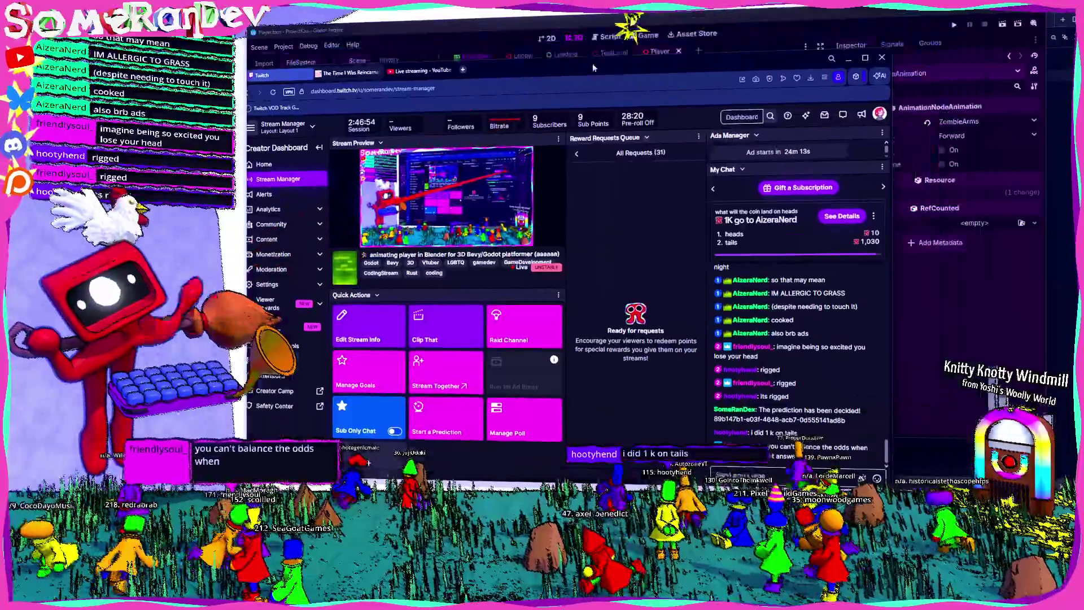
{"action": "key", "text": "alt+Tab"}
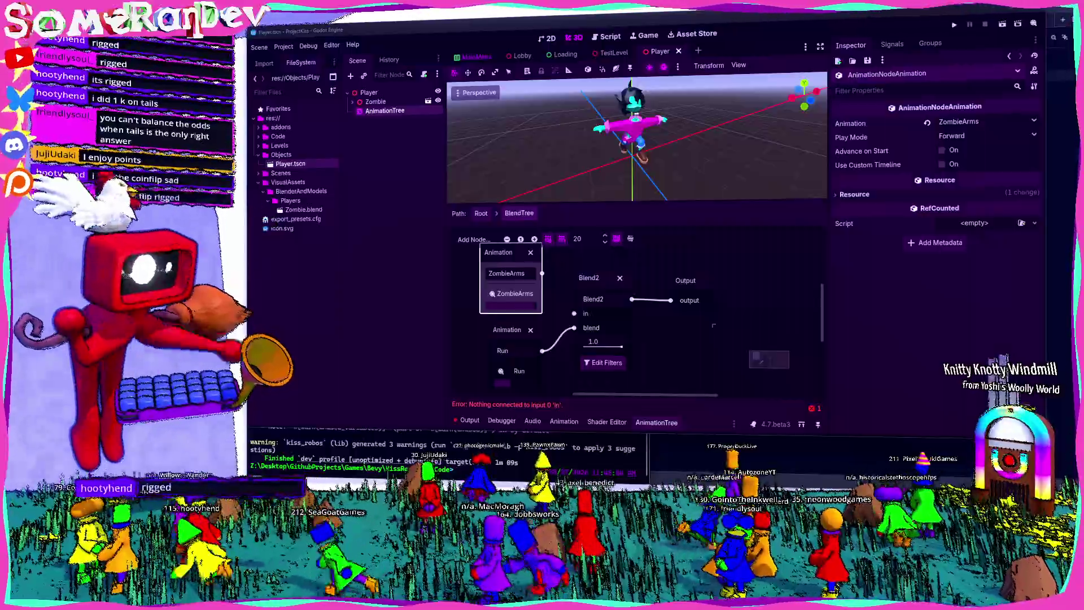
Connect ZombieArms to Blend2's in input and turn on Enable Filtering in its track filters
{"action": "left_click_drag", "start_coordinate": [542, 273], "coordinate": [574, 313]}
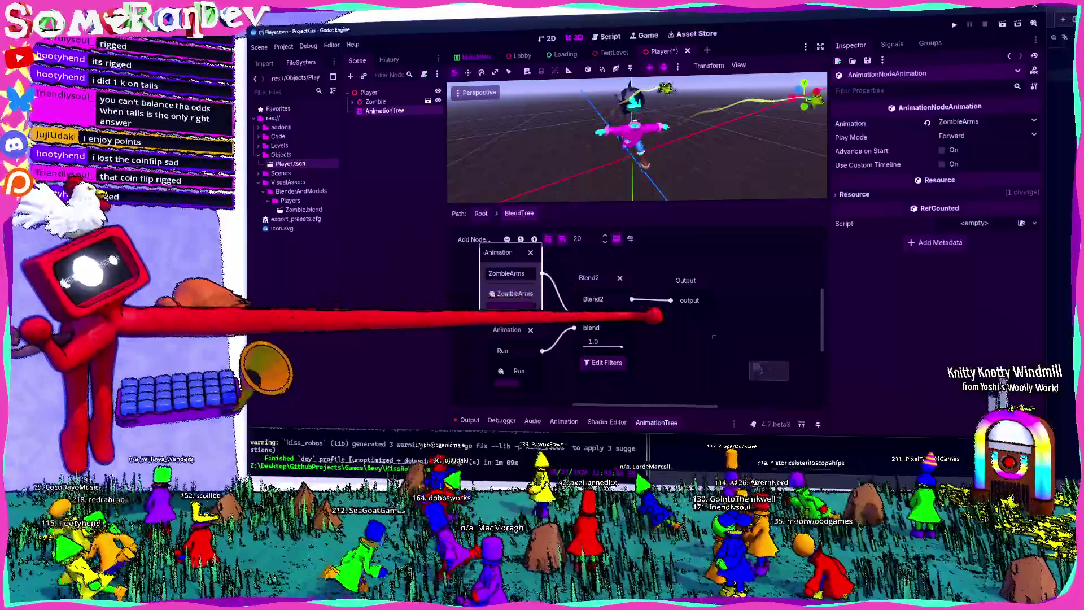
{"action": "left_click", "coordinate": [603, 363]}
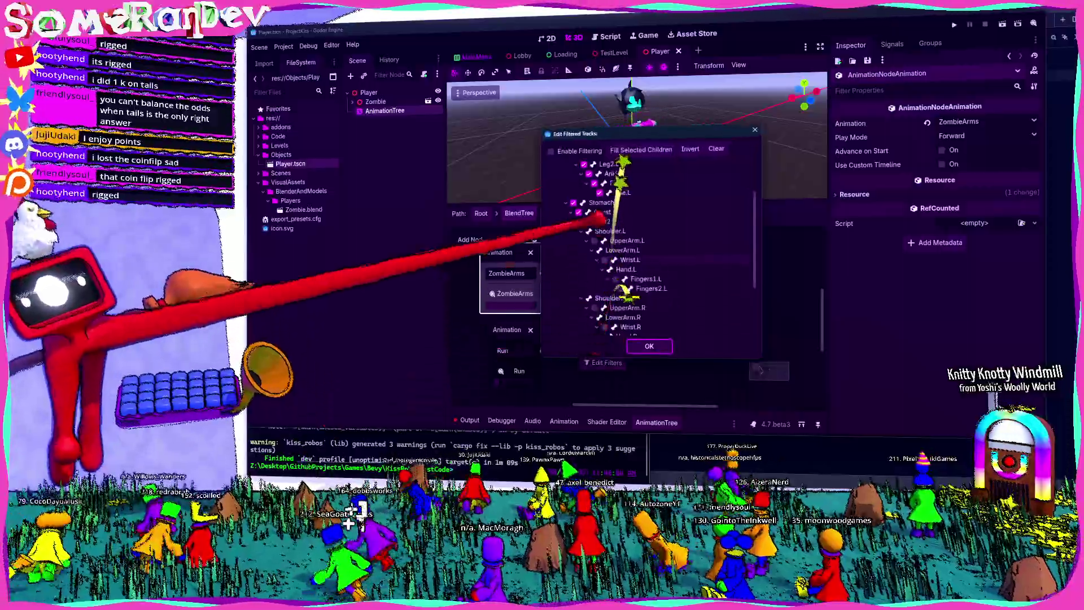
{"action": "scroll", "coordinate": [650, 248], "scroll_direction": "up", "scroll_amount": 3}
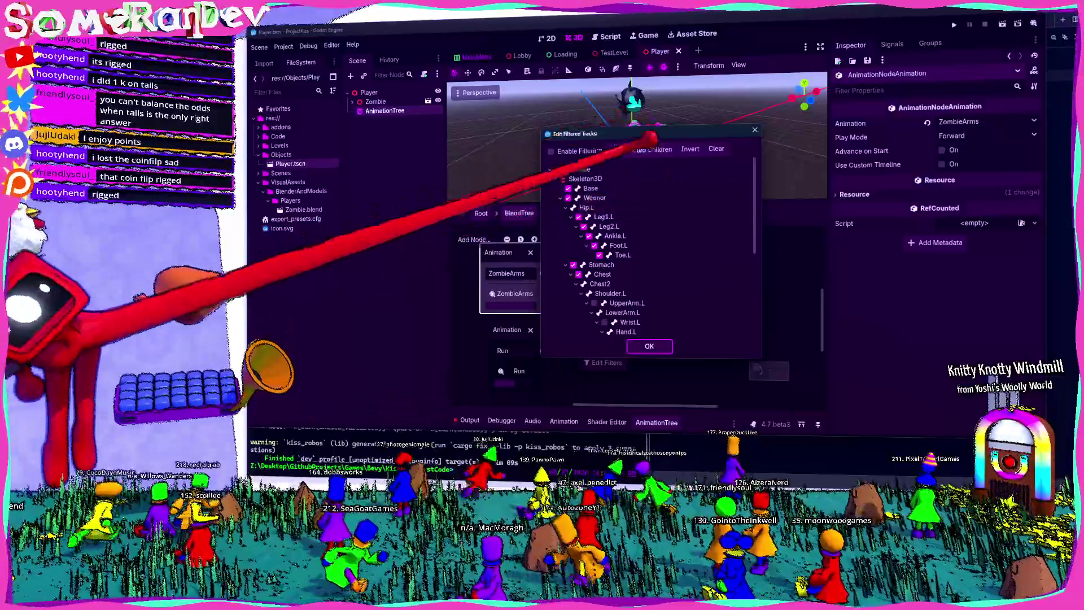
{"action": "left_click", "coordinate": [551, 151]}
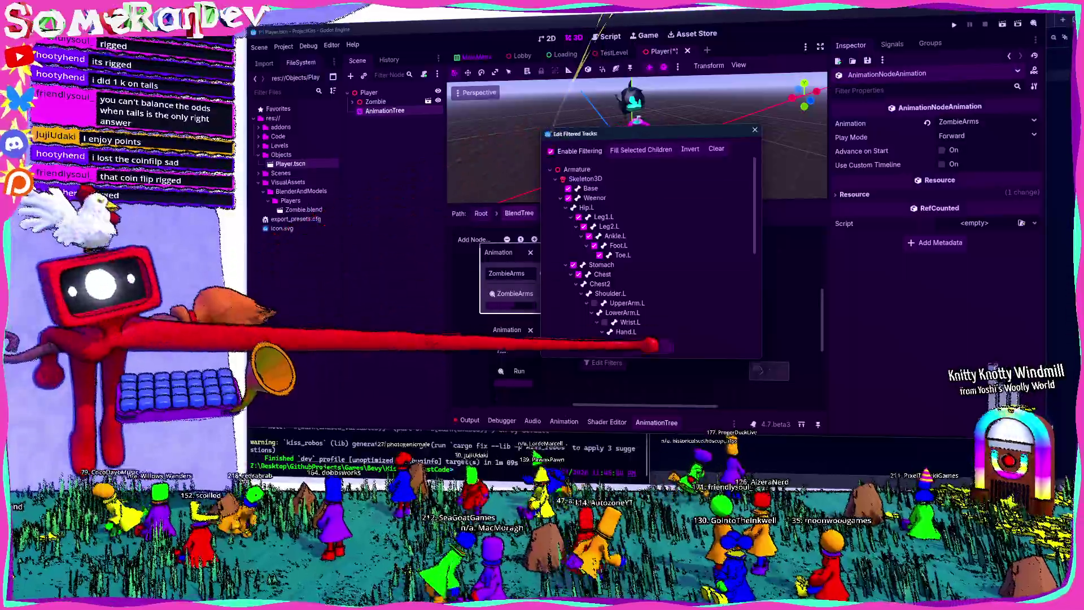
{"action": "left_click", "coordinate": [652, 345]}
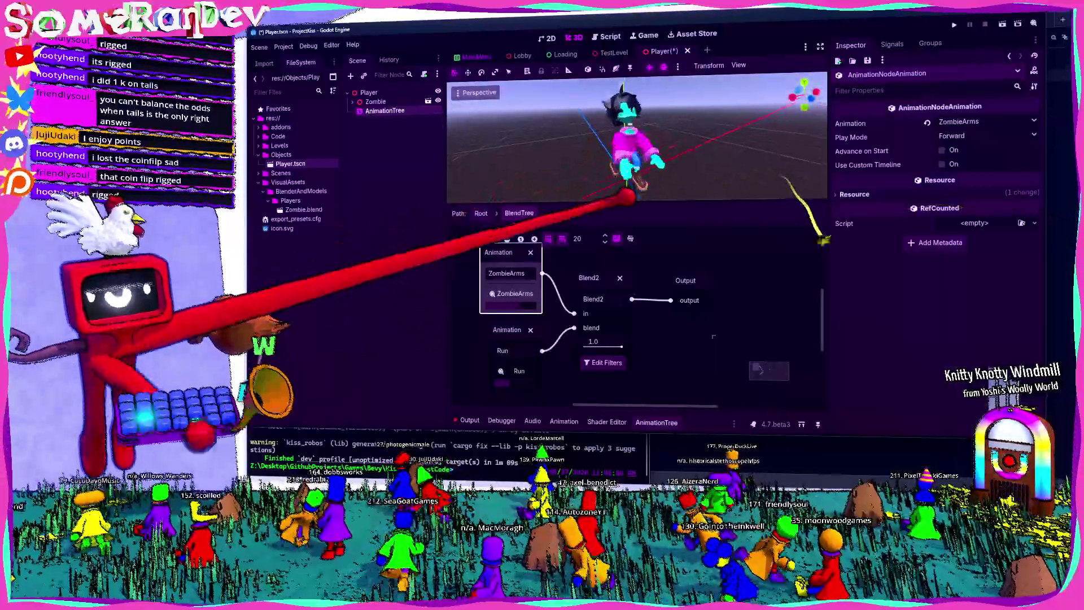
Hide the animation graph to view the blended zombie in 3D, then save the Player scene
{"action": "mouse_move", "coordinate": [627, 195]}
{"action": "left_mouse_down"}
{"action": "mouse_move", "coordinate": [641, 181]}
{"action": "mouse_move", "coordinate": [632, 193]}
{"action": "left_mouse_up"}
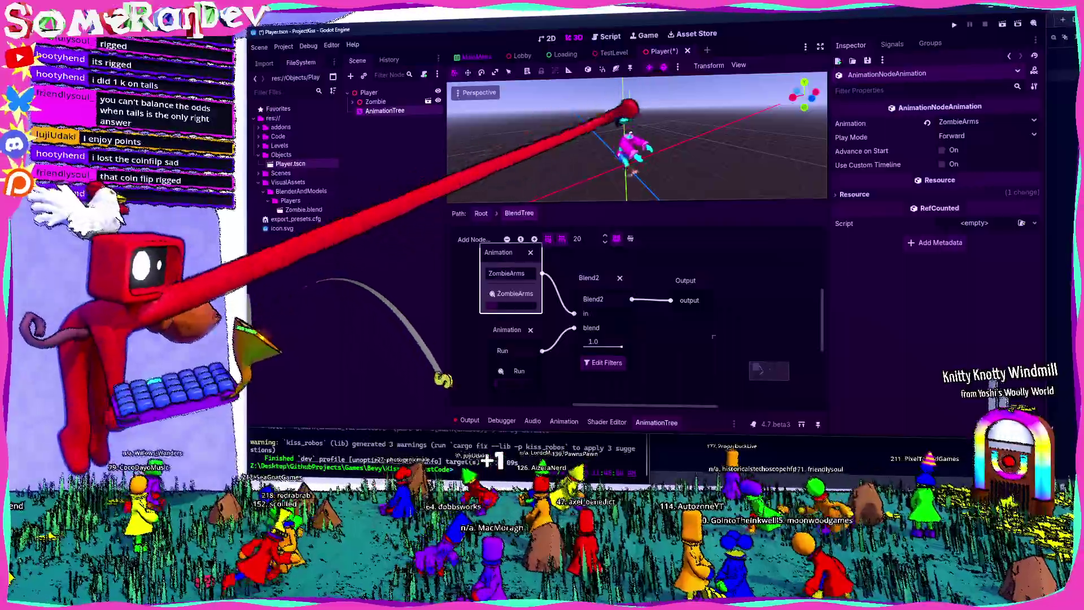
{"action": "left_click", "coordinate": [656, 423]}
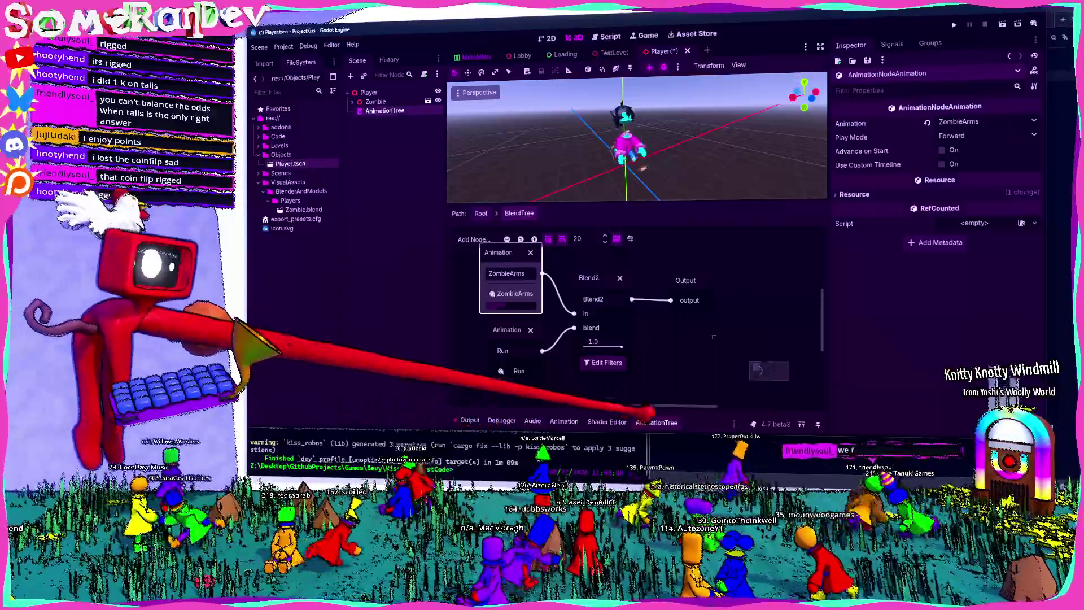
{"action": "mouse_move", "coordinate": [632, 194]}
{"action": "left_mouse_down"}
{"action": "mouse_move", "coordinate": [649, 181]}
{"action": "mouse_move", "coordinate": [633, 192]}
{"action": "left_mouse_up"}
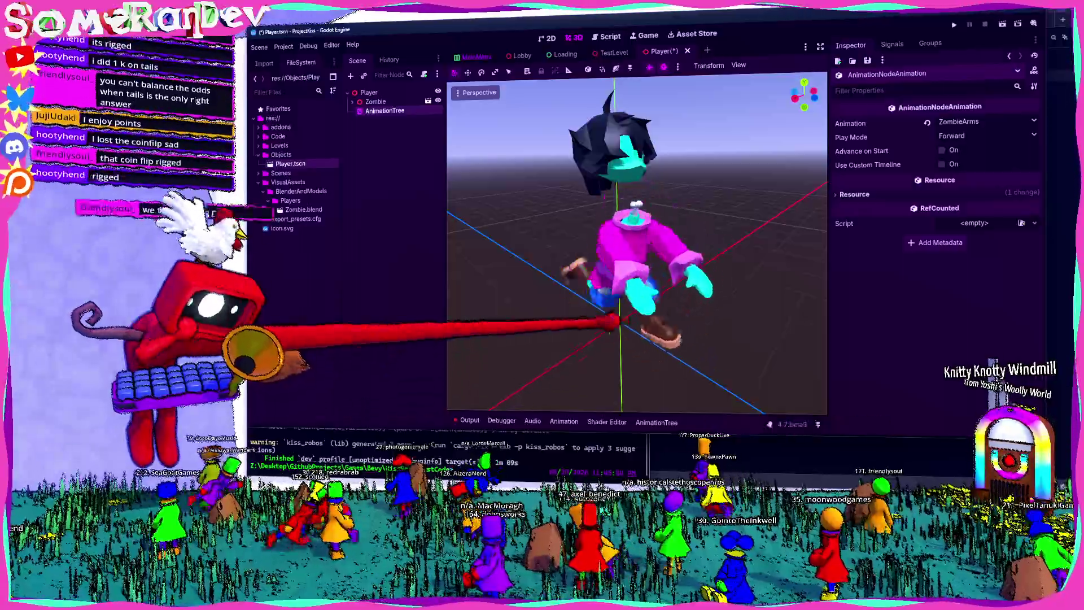
{"action": "left_click_drag", "start_coordinate": [605, 315], "coordinate": [632, 195]}
{"action": "key", "text": "ctrl+s"}
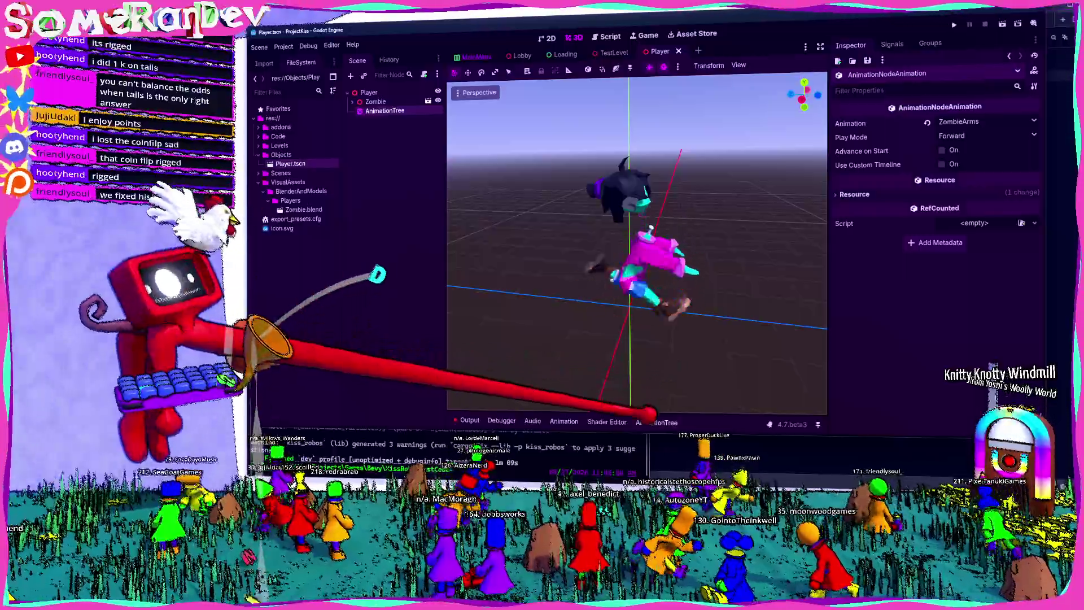
Rename the Blend2 node to RunCombined
{"action": "left_click", "coordinate": [656, 423]}
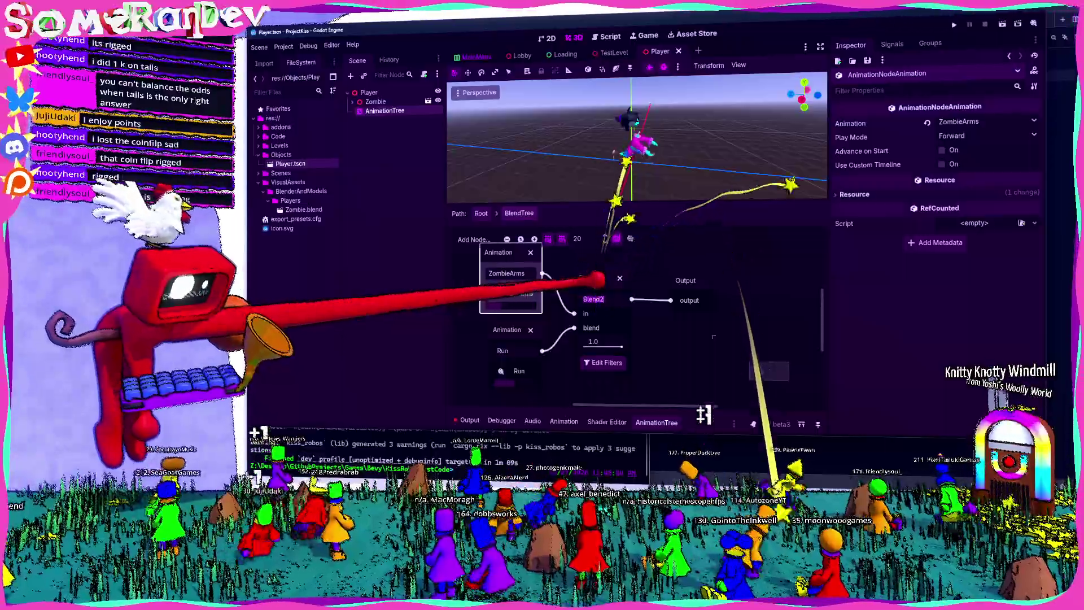
{"action": "type", "text": "RunCo"}
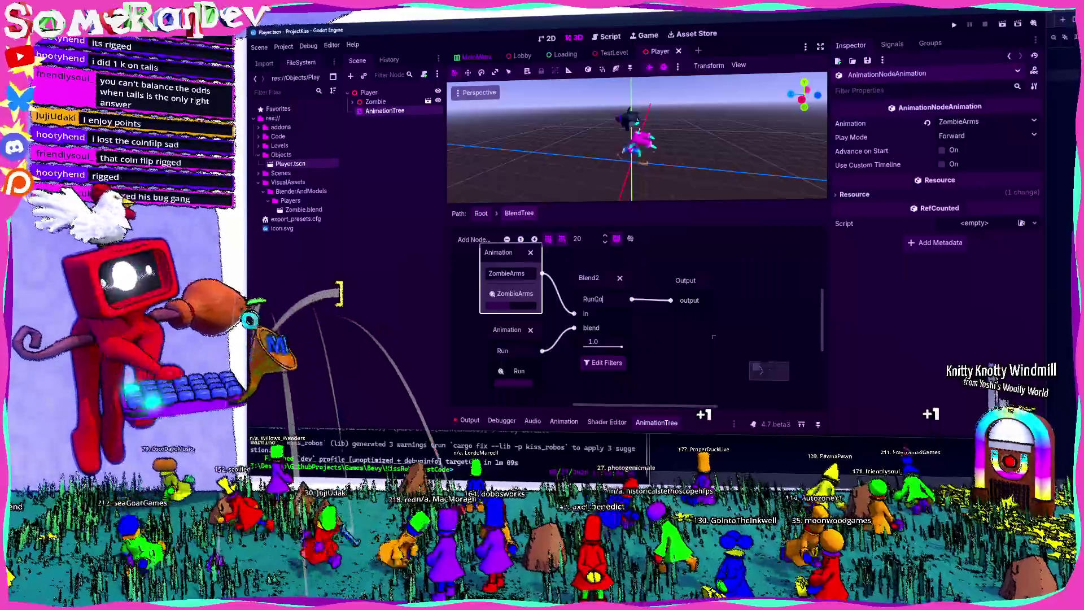
{"action": "type", "text": "mbined"}
{"action": "left_click", "coordinate": [702, 302]}
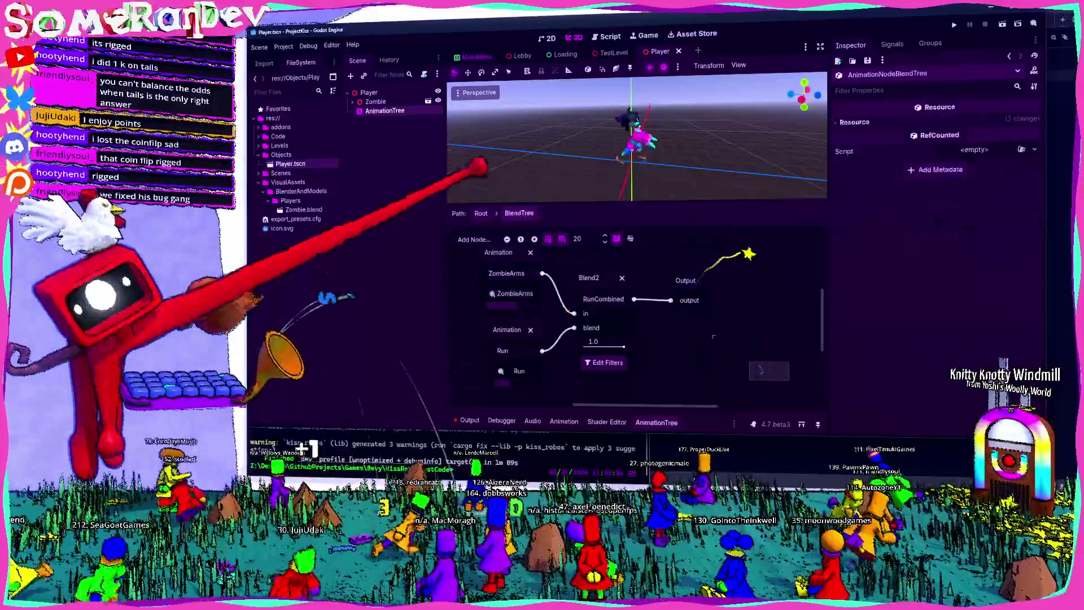
Rename the root BlendTree state to Run and save the Player scene
{"action": "left_click", "coordinate": [481, 213]}
{"action": "right_click", "coordinate": [665, 307]}
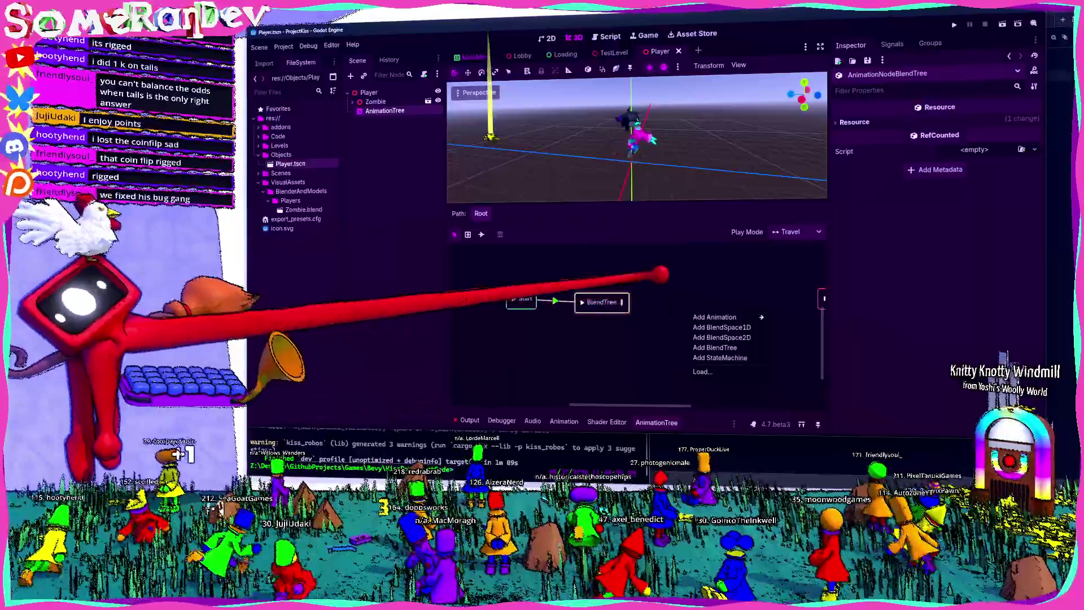
{"action": "left_click", "coordinate": [612, 291]}
{"action": "type", "text": "Run"}
{"action": "key", "text": "Return"}
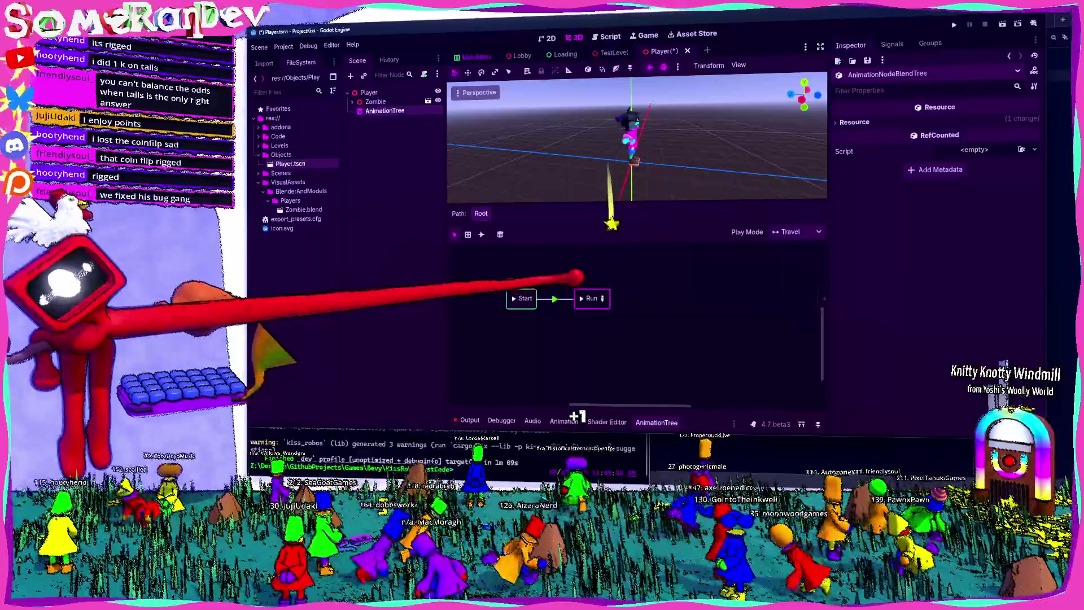
{"action": "key", "text": "w"}
{"action": "key", "text": "w"}
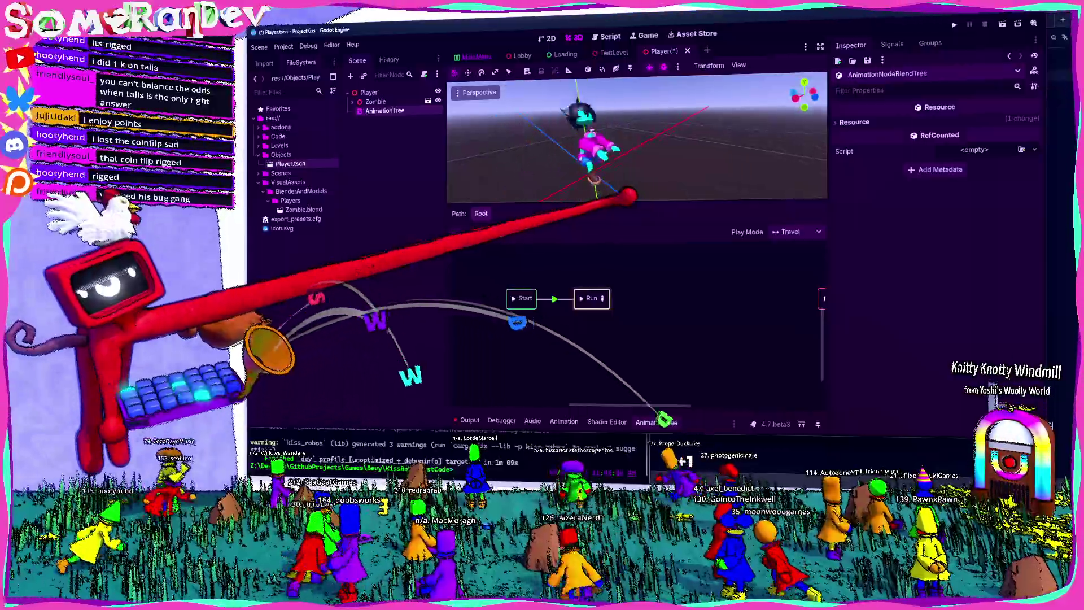
{"action": "key", "text": "ctrl+s"}
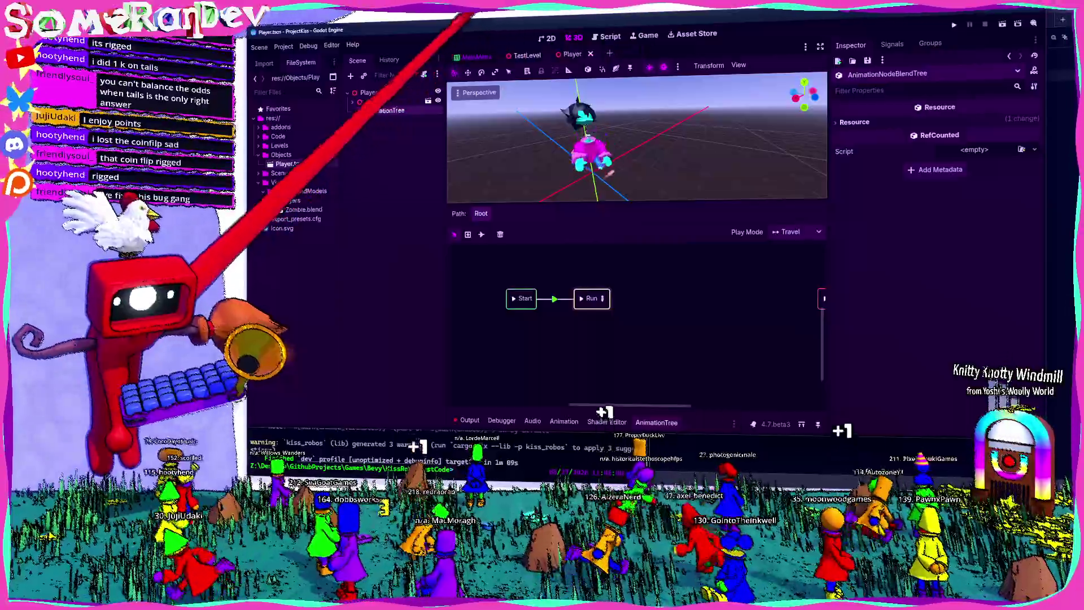
{"action": "key", "text": "ctrl+Tab"}
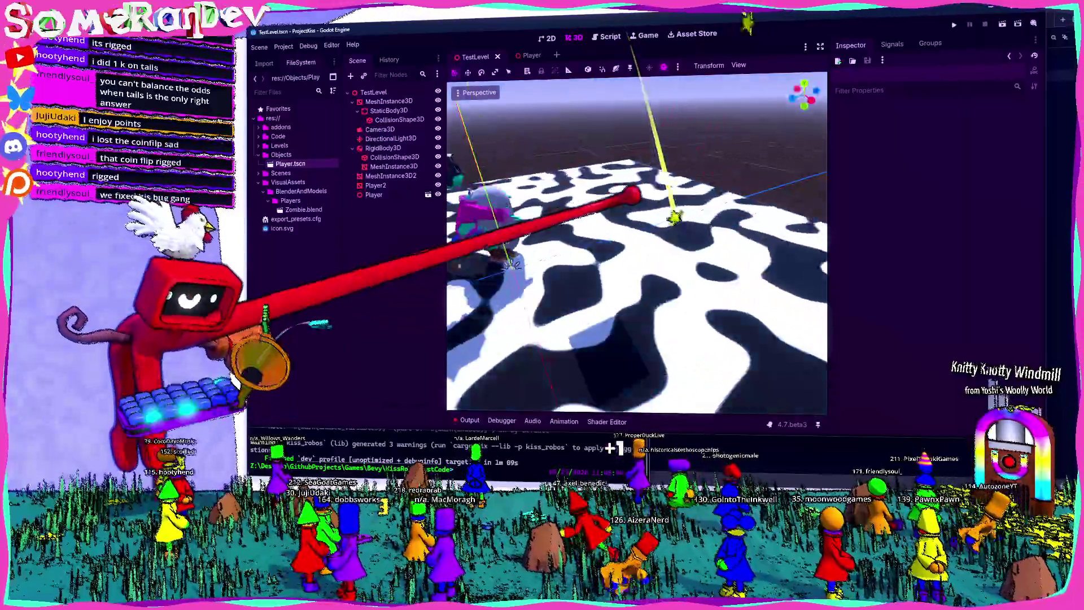
Inspect the Player in TestLevel, then run the project with F5 and choose Solo
{"action": "double_click", "coordinate": [373, 194]}
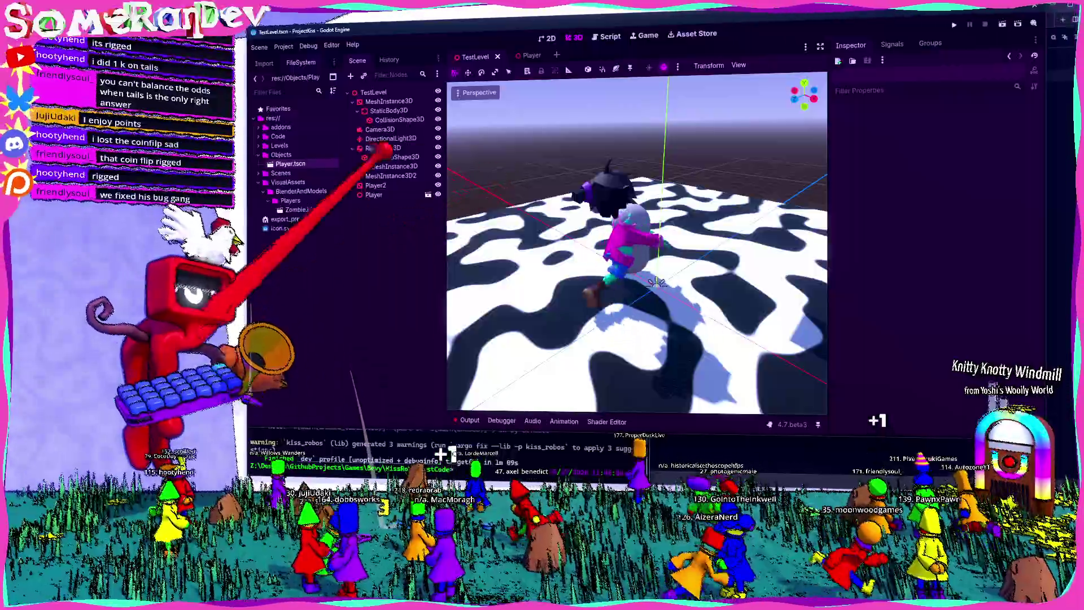
{"action": "left_click", "coordinate": [877, 107]}
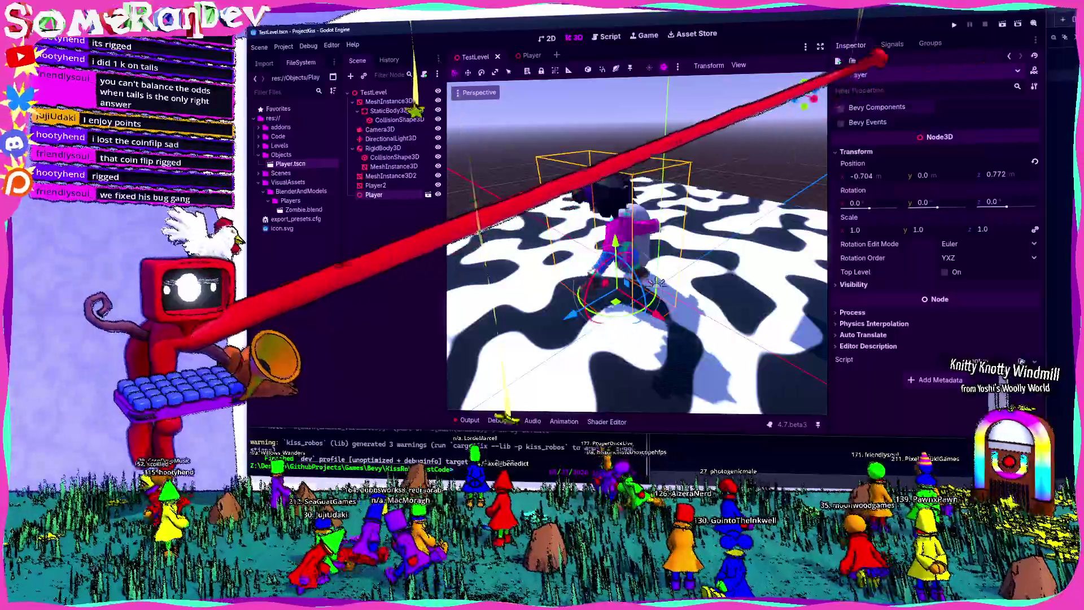
{"action": "left_click", "coordinate": [957, 106]}
{"action": "key", "text": "Escape"}
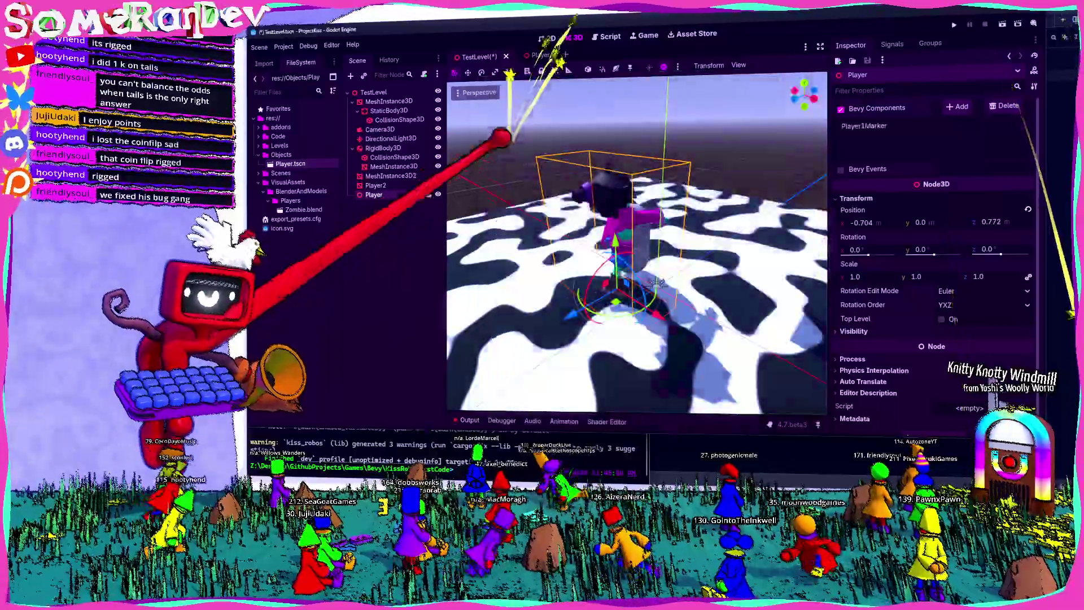
{"action": "left_click", "coordinate": [390, 221]}
{"action": "left_click", "coordinate": [655, 282]}
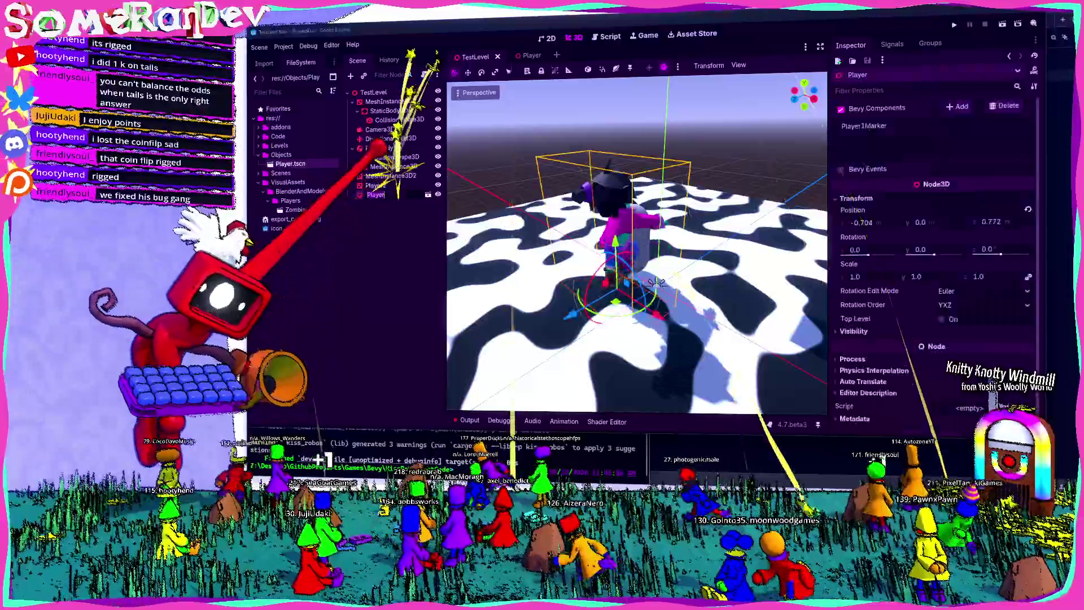
{"action": "key", "text": "F5"}
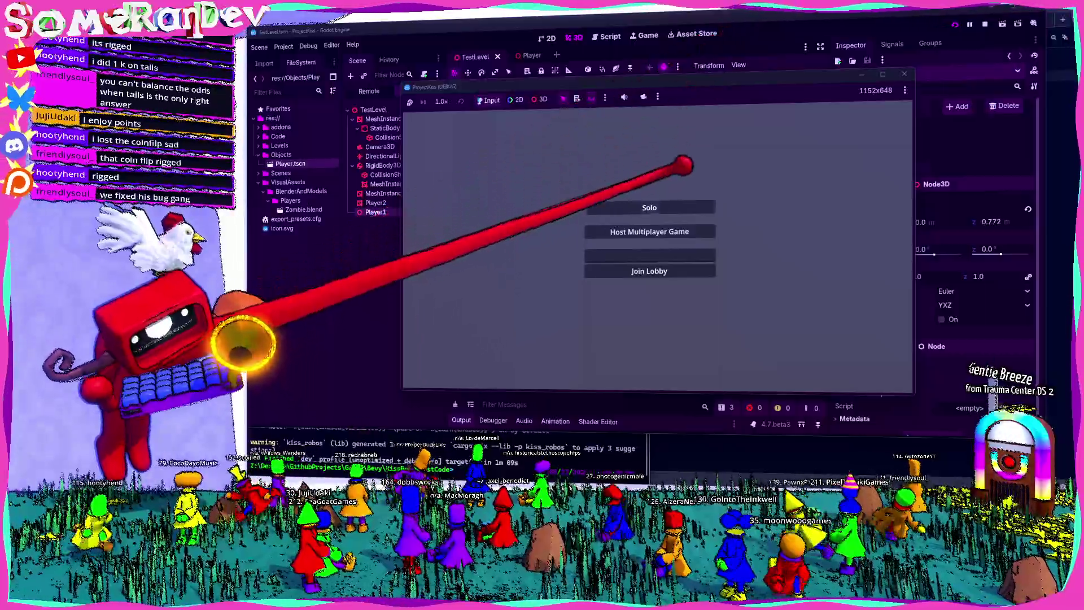
{"action": "left_click", "coordinate": [649, 207]}
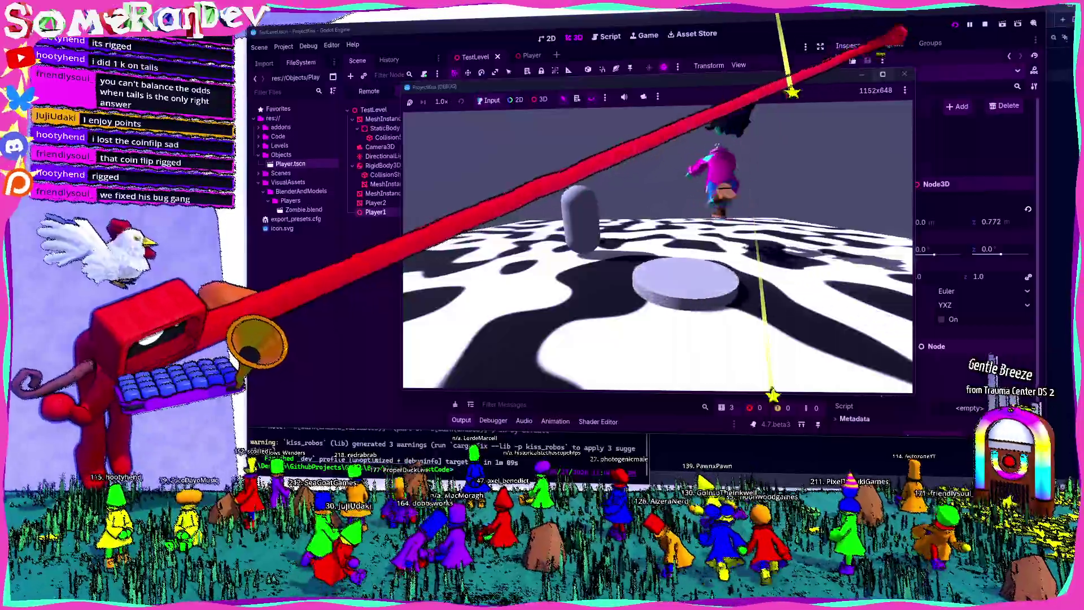
Walk the zombie around the level and along the beam, then stop the game with F8
{"action": "key", "text": "w"}
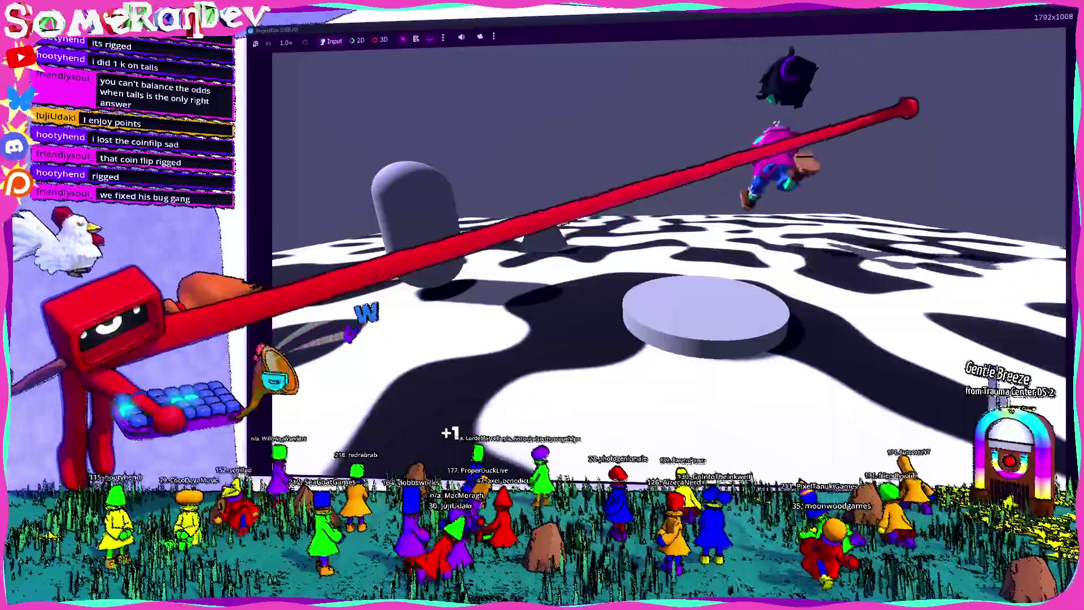
{"action": "key", "text": "w"}
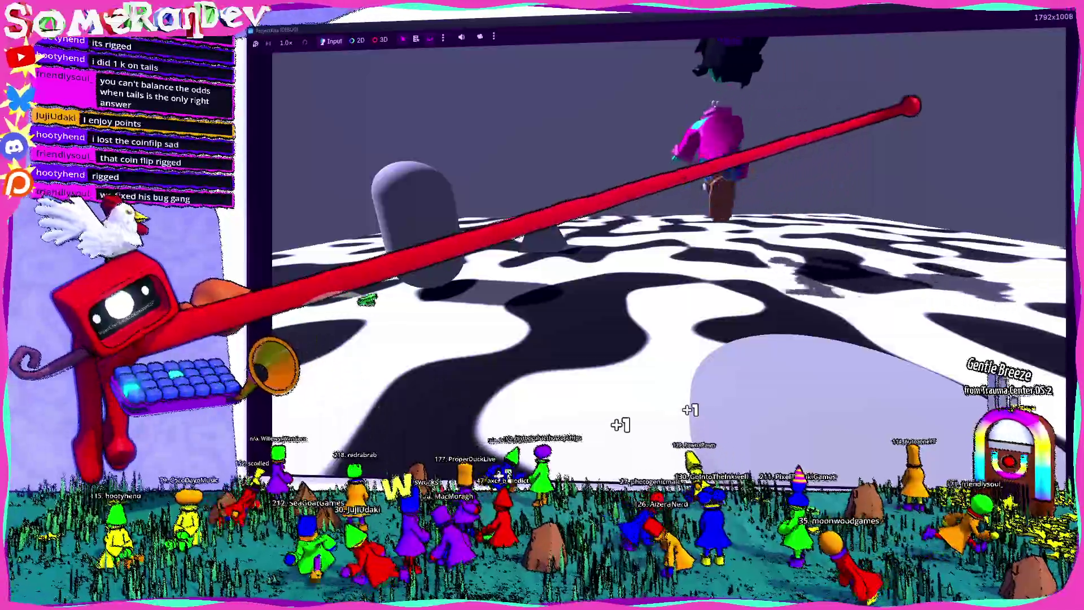
{"action": "key", "text": "w"}
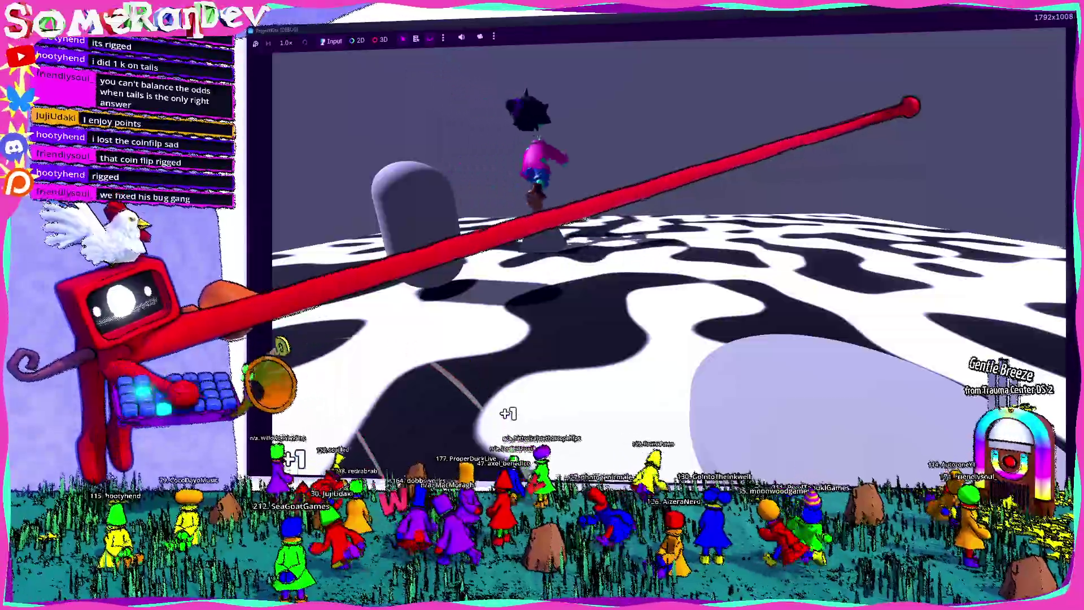
{"action": "key", "text": "w"}
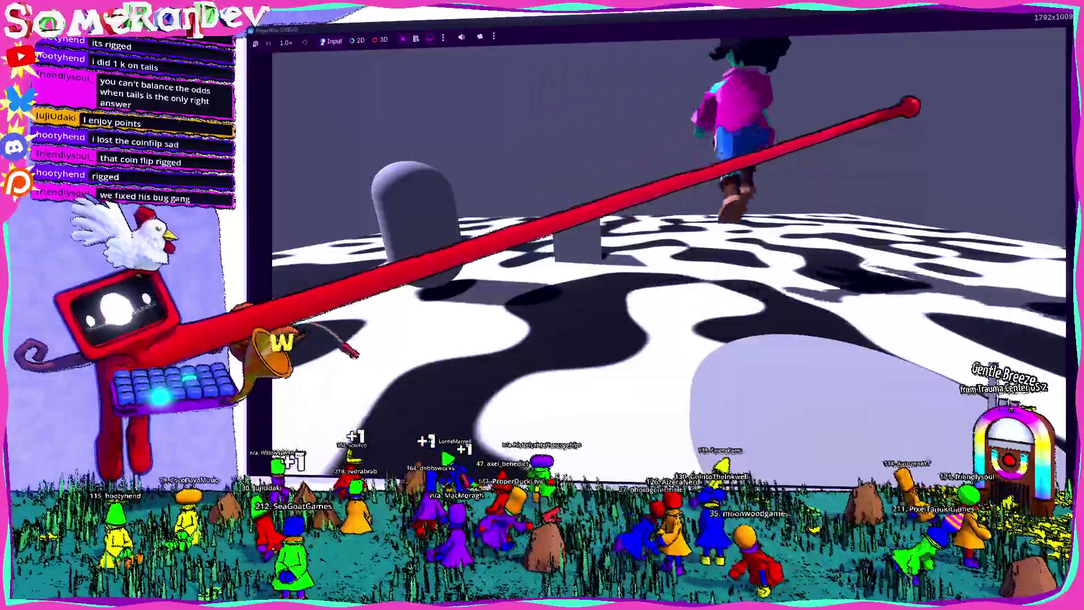
{"action": "key", "text": "w"}
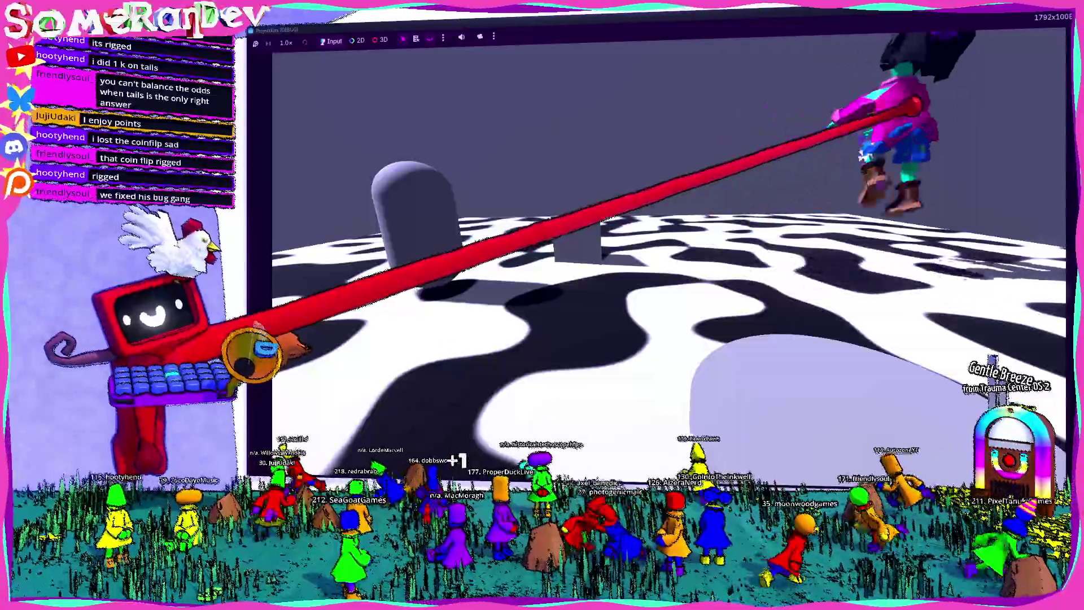
{"action": "key", "text": "w"}
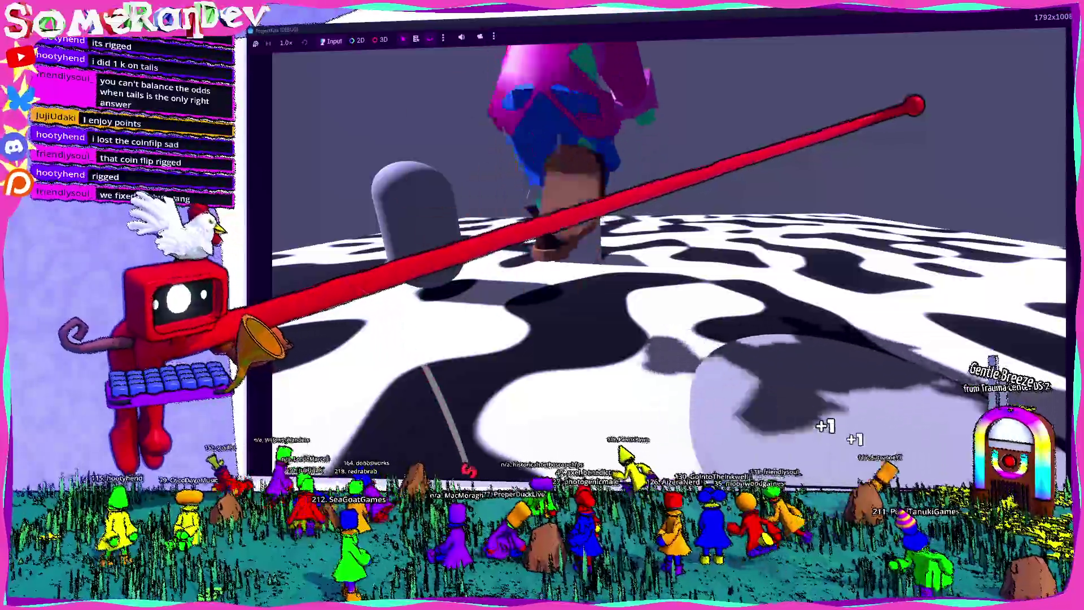
{"action": "key", "text": "w"}
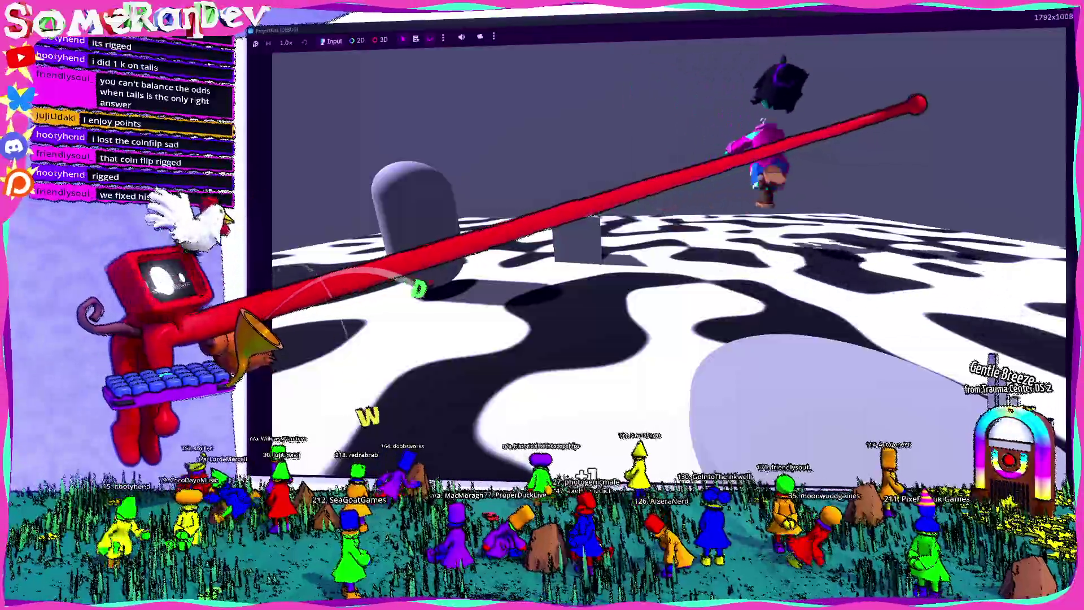
{"action": "key", "text": "w"}
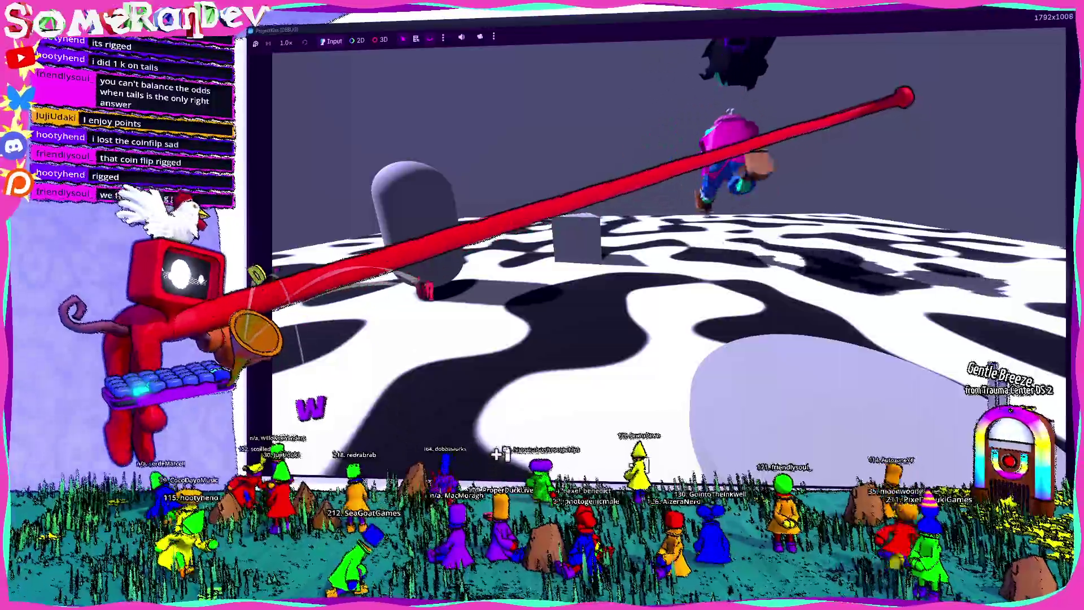
{"action": "key", "text": "F8"}
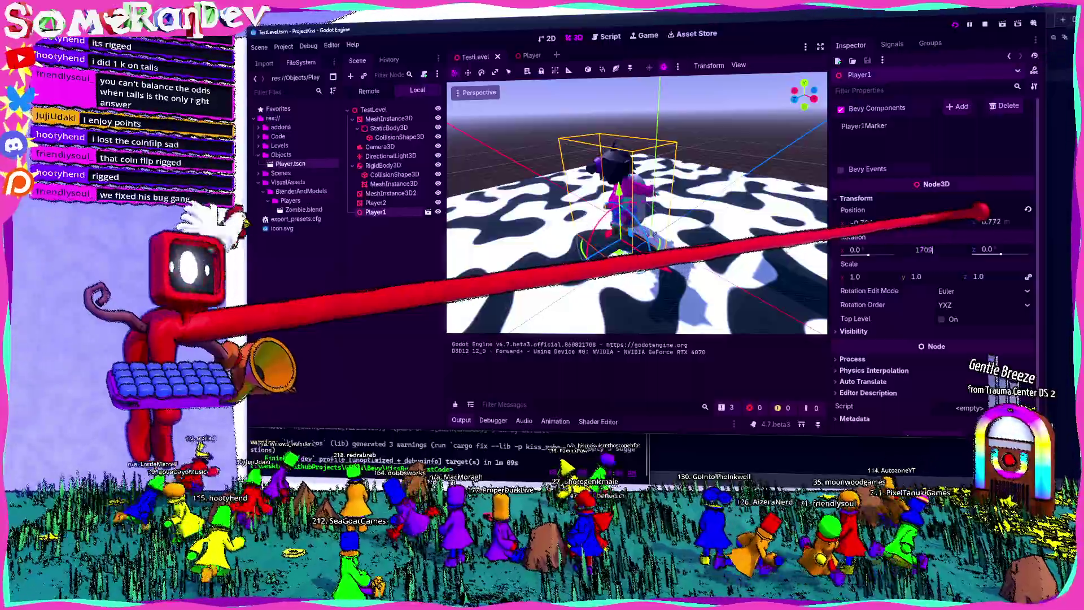
Set Player1's Transform Rotation Y to 180 in the Inspector
{"action": "left_click_drag", "start_coordinate": [934, 254], "coordinate": [954, 254]}
{"action": "key", "text": "BackSpace"}
{"action": "type", "text": "80"}
{"action": "key", "text": "Return"}
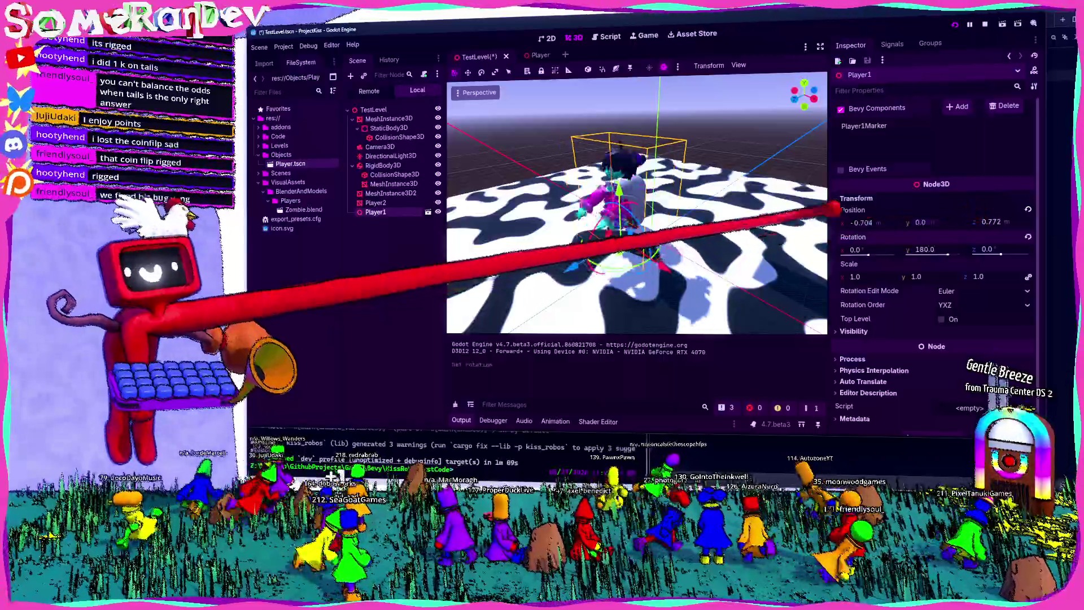
Launch the game with F5, then walk, jump and strafe the rotated player with WASD and Space
{"action": "key", "text": "F5"}
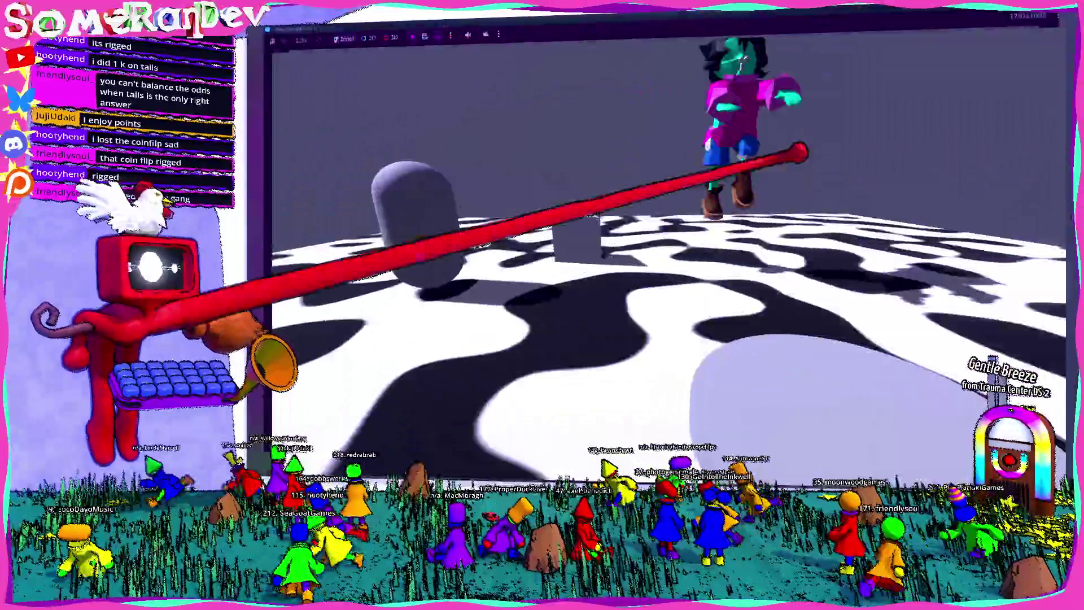
{"action": "key", "text": "w"}
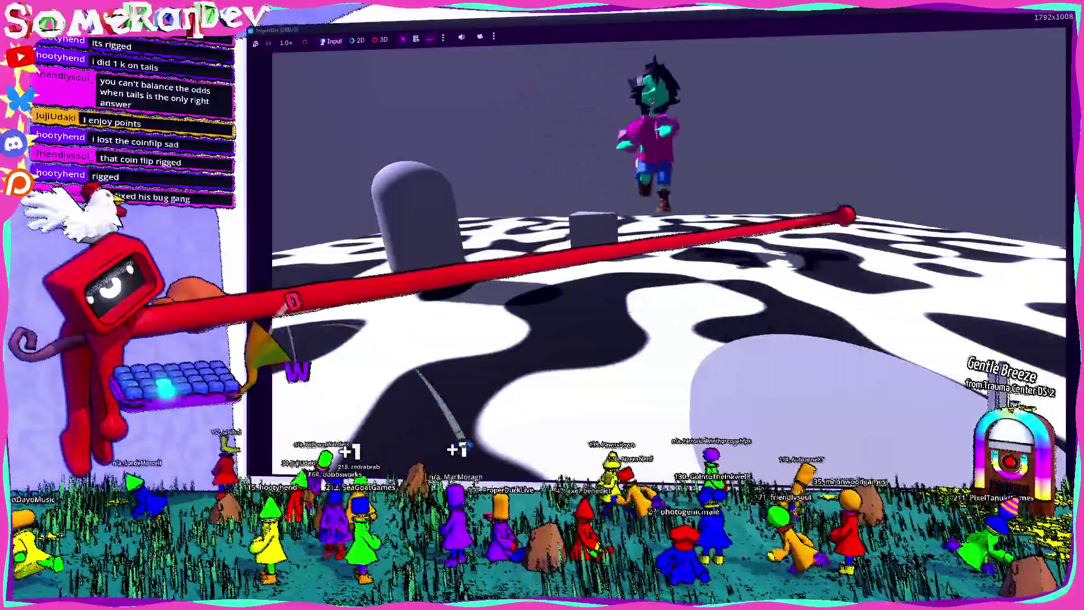
{"action": "key", "text": "space"}
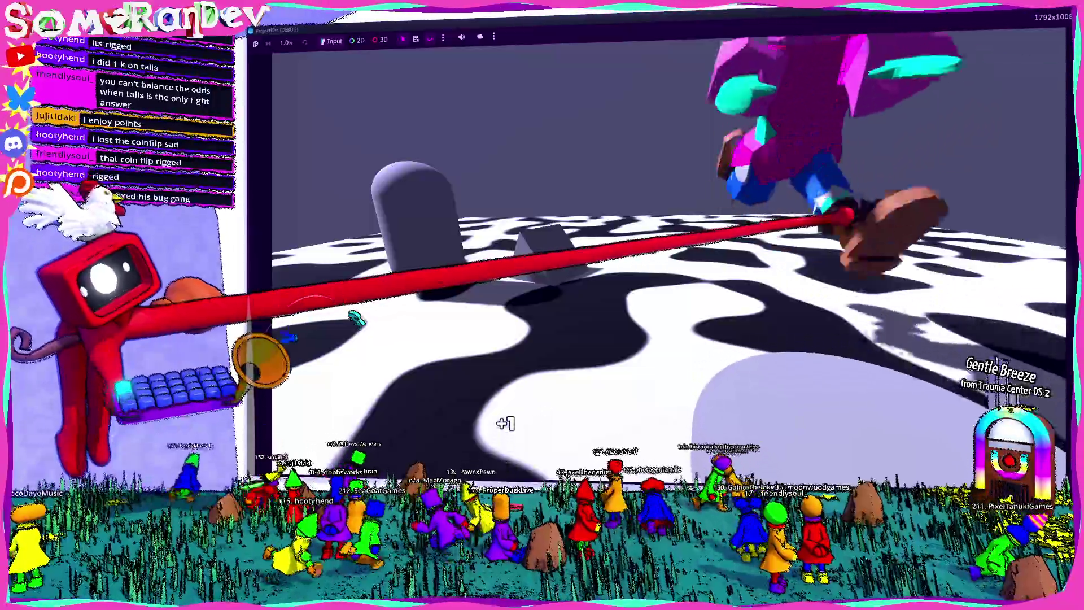
{"action": "key", "text": "w"}
{"action": "key", "text": "a"}
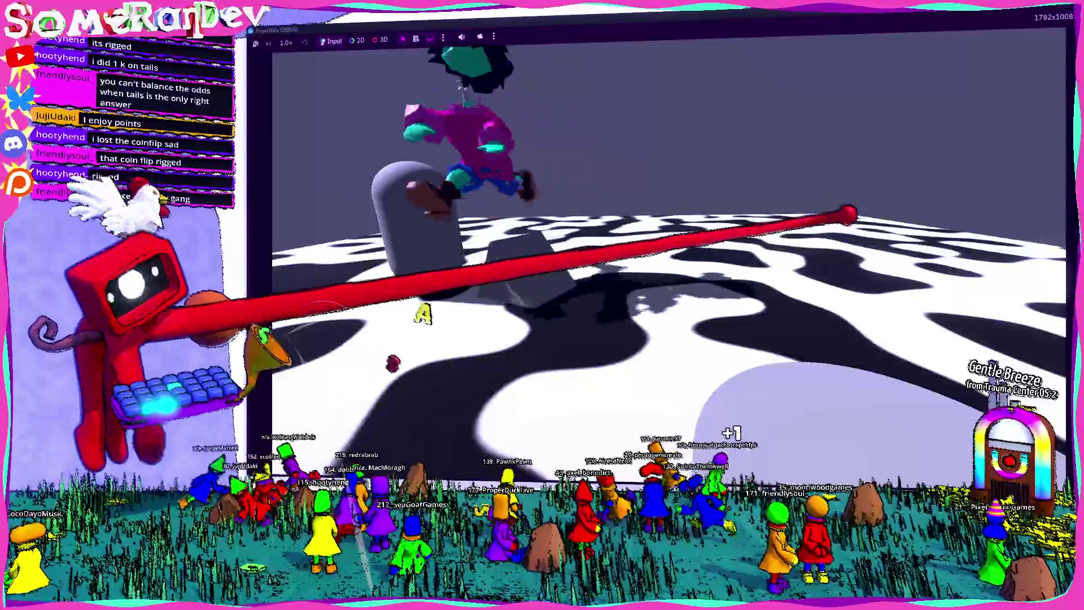
{"action": "key", "text": "s"}
{"action": "key", "text": "d"}
{"action": "key", "text": "d"}
Run the player toward and away from the camera, then exit fullscreen and close the game window
{"action": "key", "text": "a"}
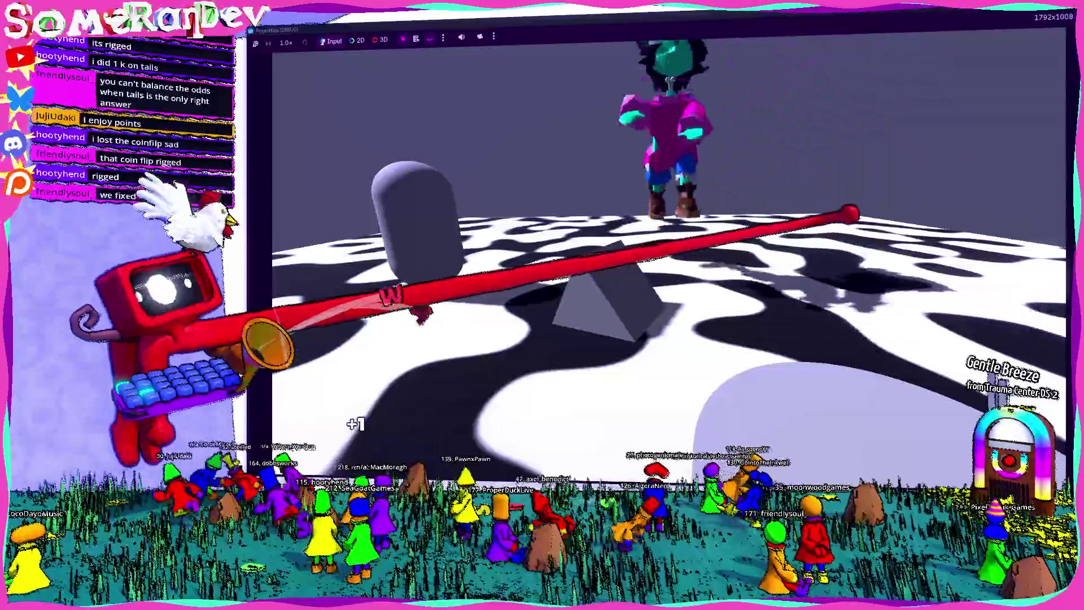
{"action": "key", "text": "s"}
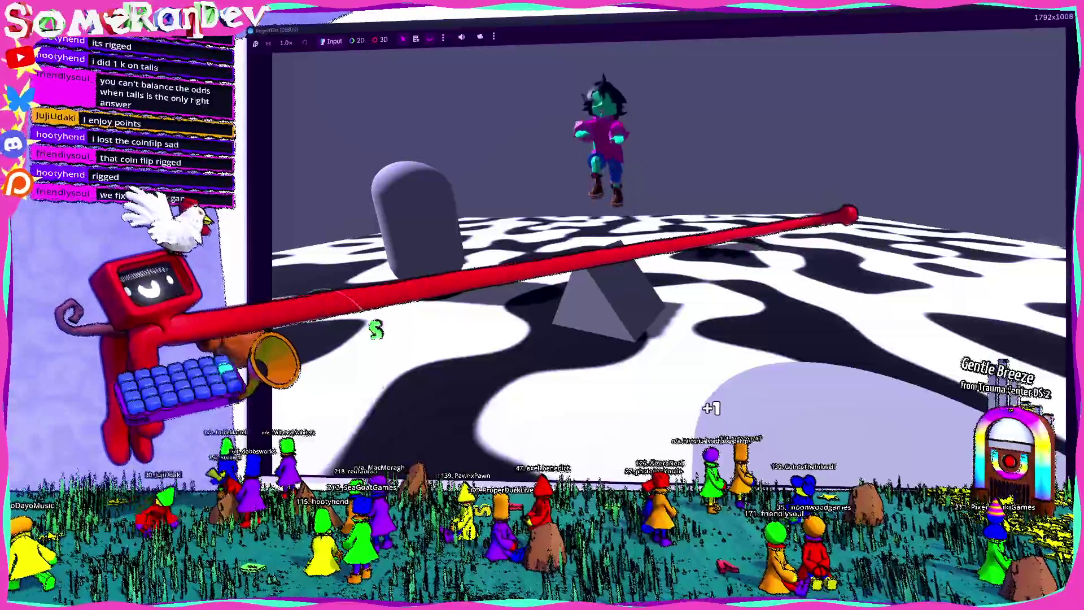
{"action": "key", "text": "w"}
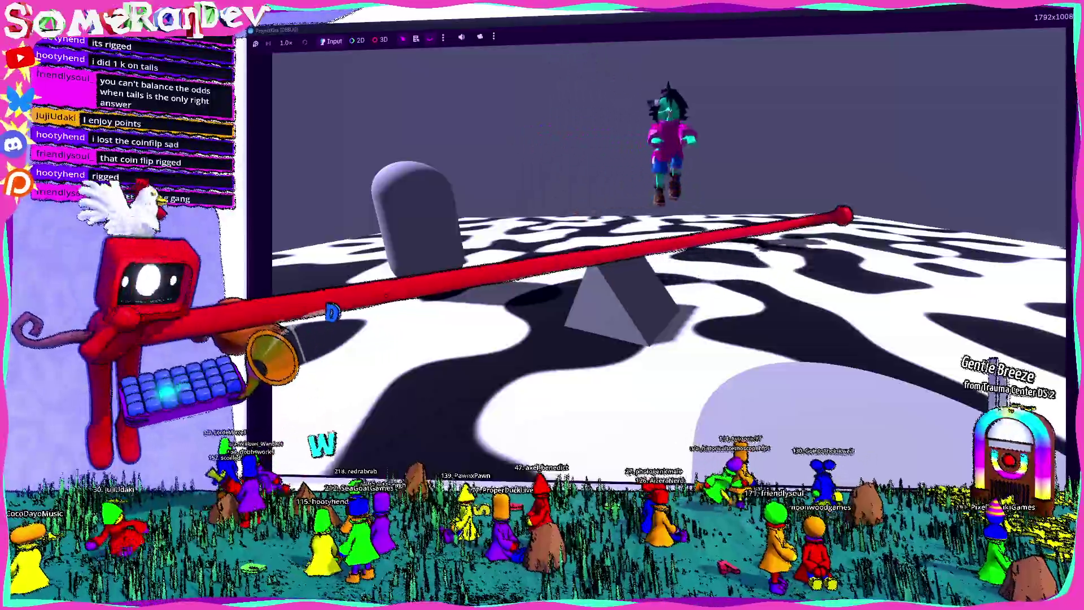
{"action": "key", "text": "w"}
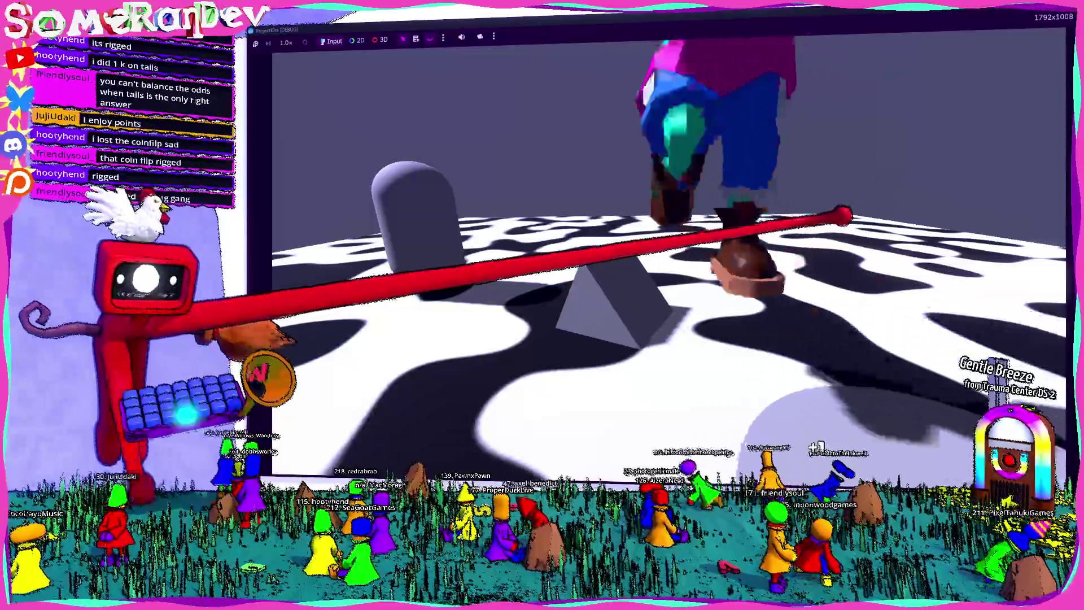
{"action": "key", "text": "w"}
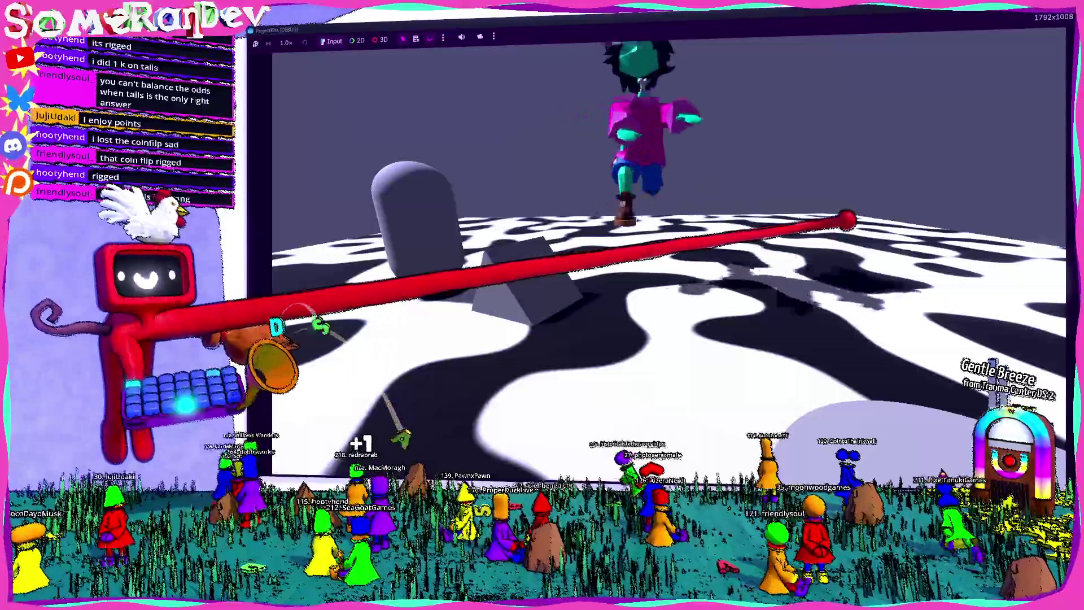
{"action": "key", "text": "a"}
{"action": "key", "text": "w"}
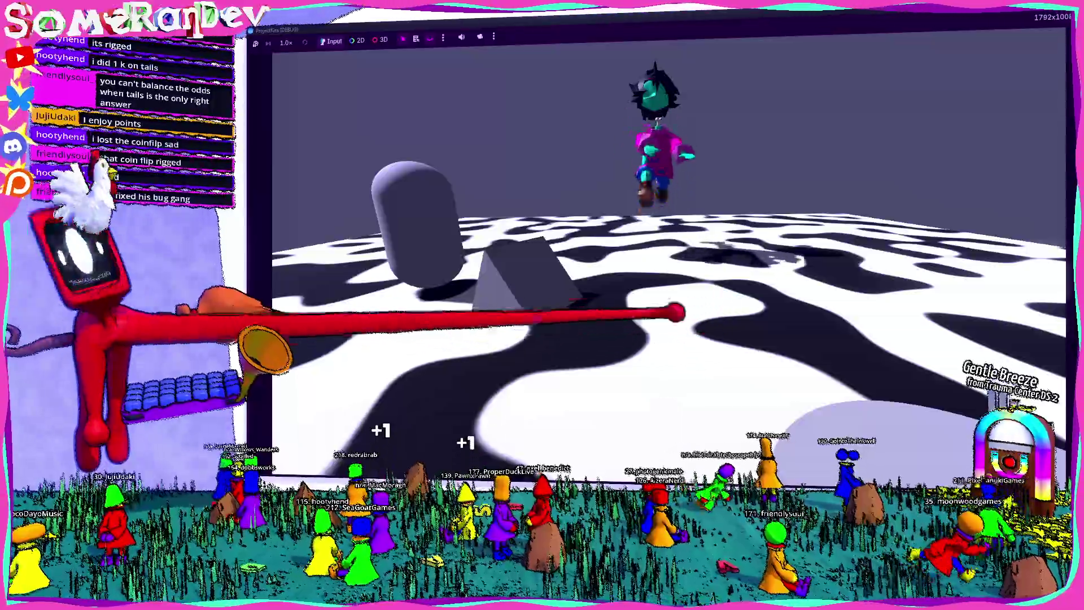
{"action": "key", "text": "F11"}
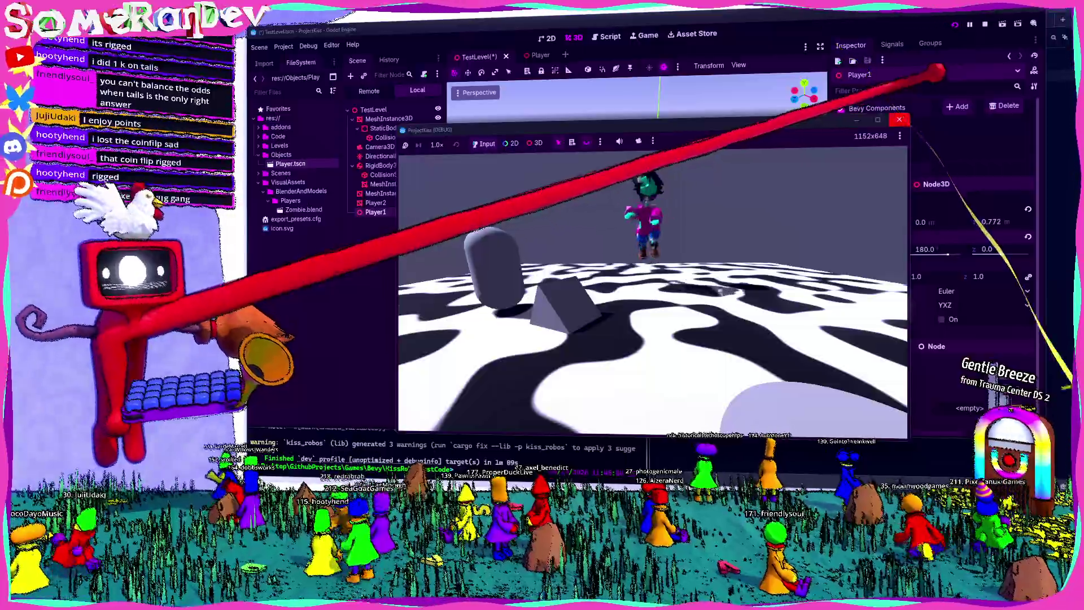
{"action": "left_click", "coordinate": [899, 119]}
Save TestLevel with Ctrl+S, keeping Player1's 180 Y rotation, and deselect Player1
{"action": "key", "text": "ctrl+s"}
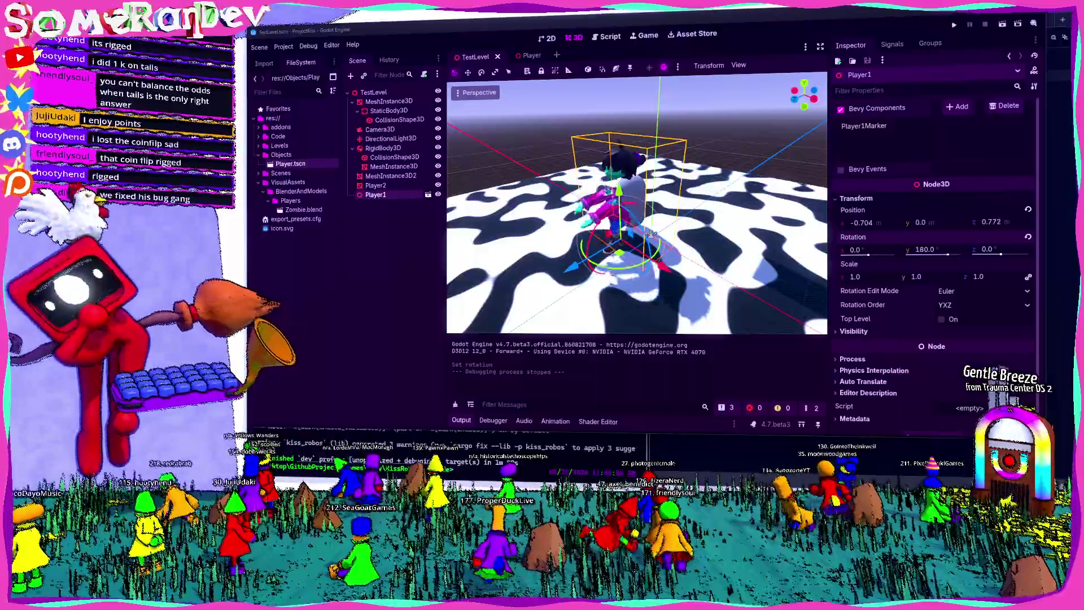
{"action": "key", "text": "Escape"}
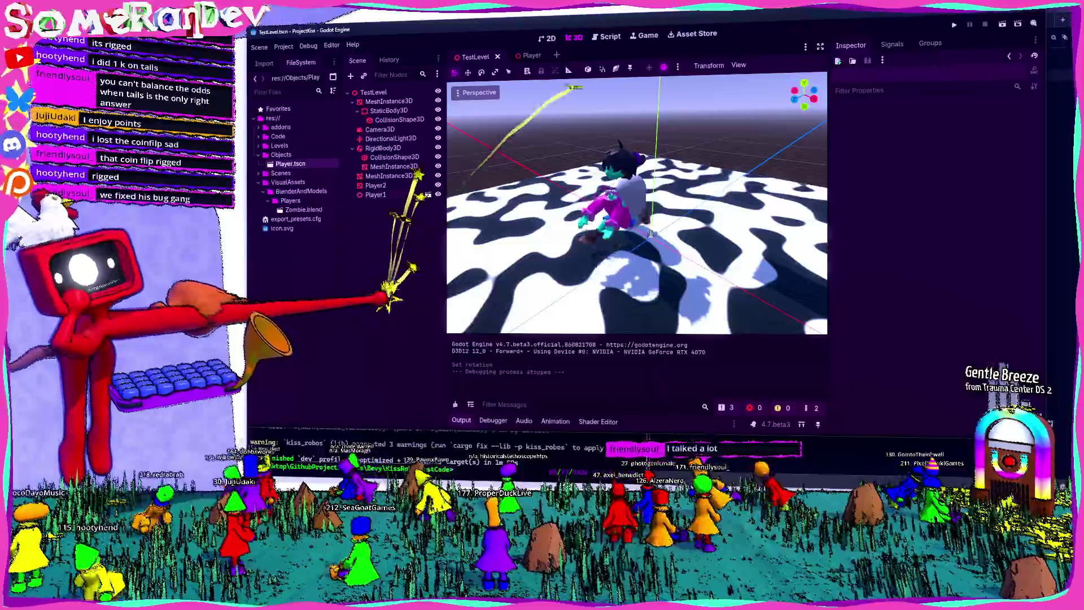